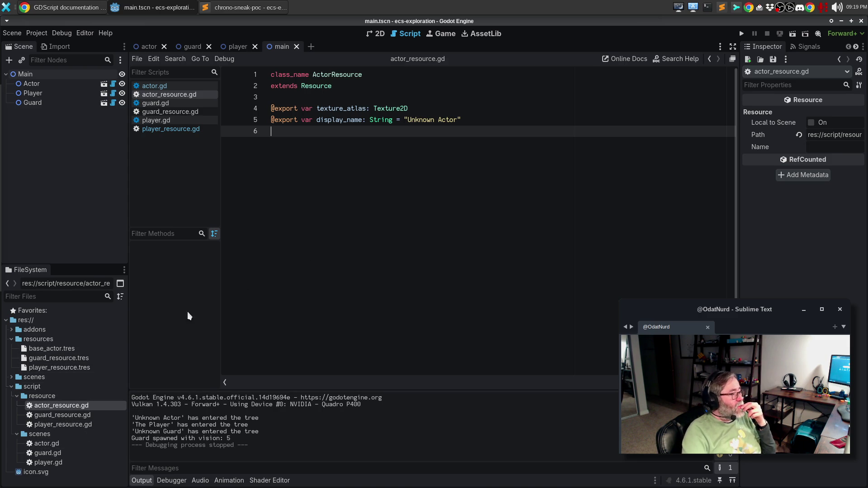
Open actor.gd in the script editor and the actor.tscn scene from the scenes folder.
{"action": "double_click", "coordinate": [49, 444]}
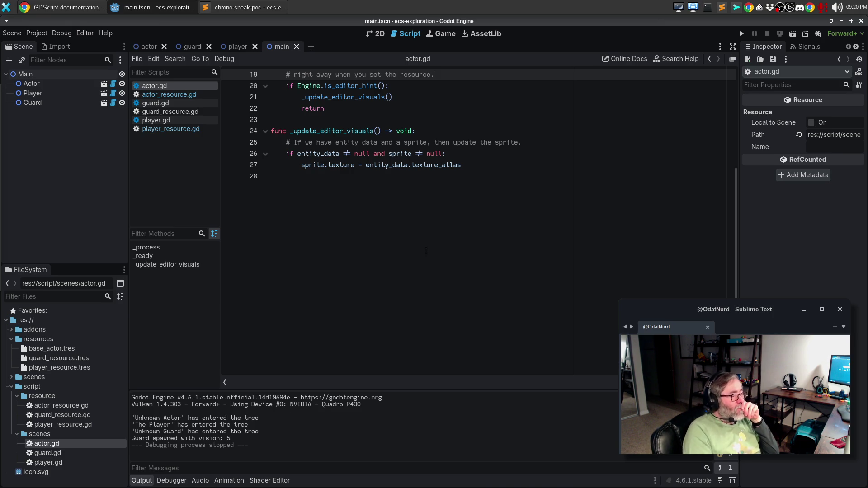
{"action": "scroll", "coordinate": [567, 315], "scroll_direction": "up", "scroll_amount": 5}
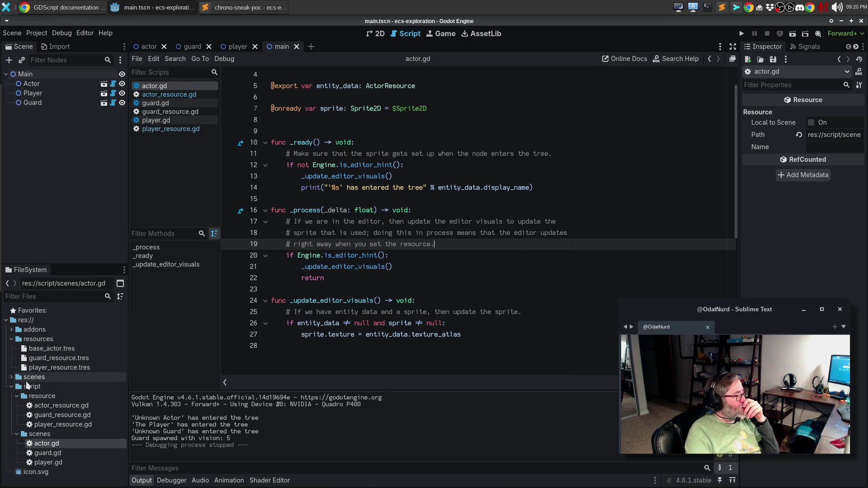
{"action": "double_click", "coordinate": [65, 377]}
{"action": "double_click", "coordinate": [55, 387]}
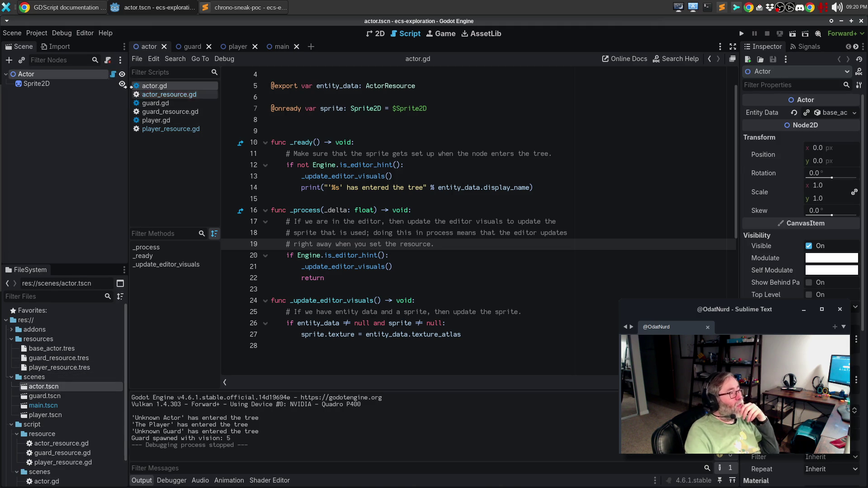
{"action": "left_click", "coordinate": [36, 33]}
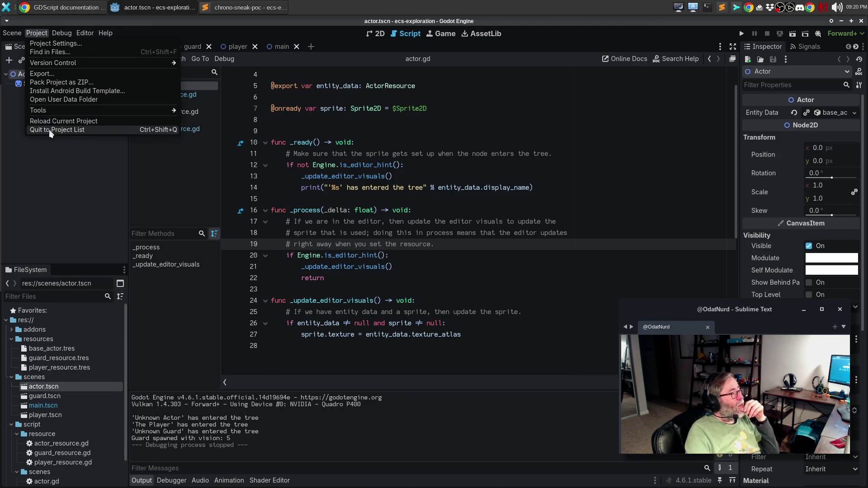
Switch to the ChronoSneak project, close the actor and Level1 scene tabs, and show actor.gd.
{"action": "left_click", "coordinate": [49, 130]}
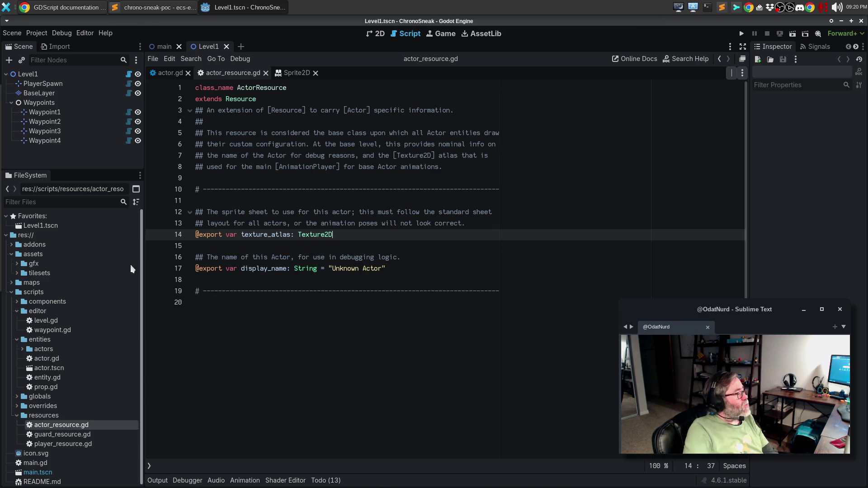
{"action": "double_click", "coordinate": [64, 369]}
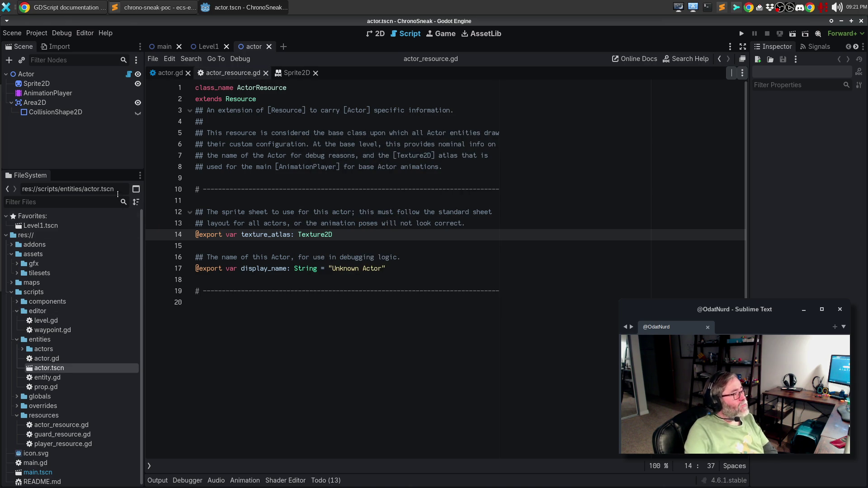
{"action": "left_click", "coordinate": [268, 47]}
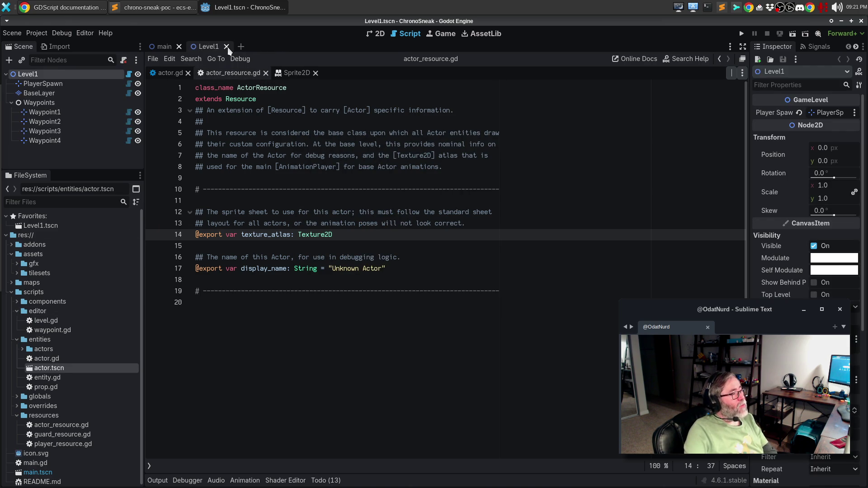
{"action": "left_click", "coordinate": [226, 46]}
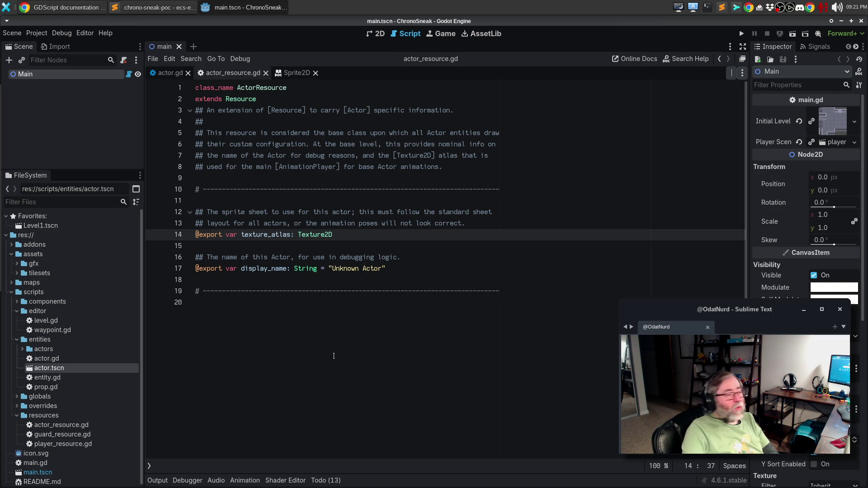
{"action": "double_click", "coordinate": [64, 358]}
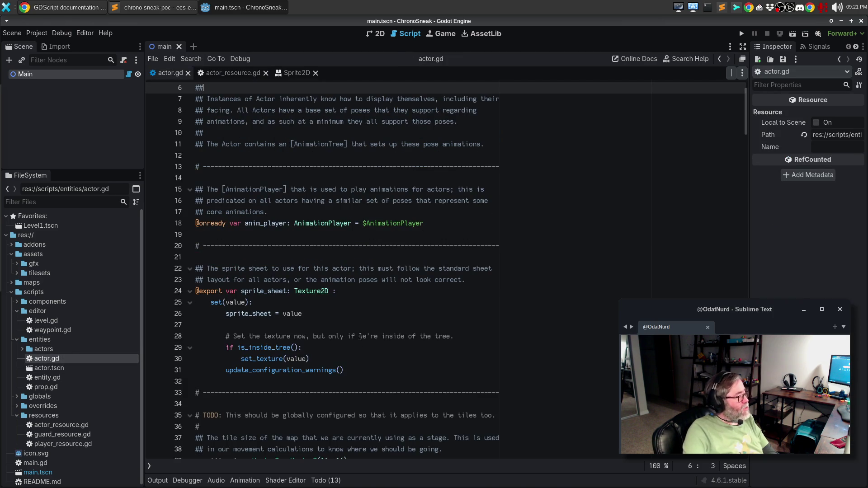
Reopen the actor scene and highlight every use of sprite_sheet in actor.gd.
{"action": "left_click", "coordinate": [396, 337]}
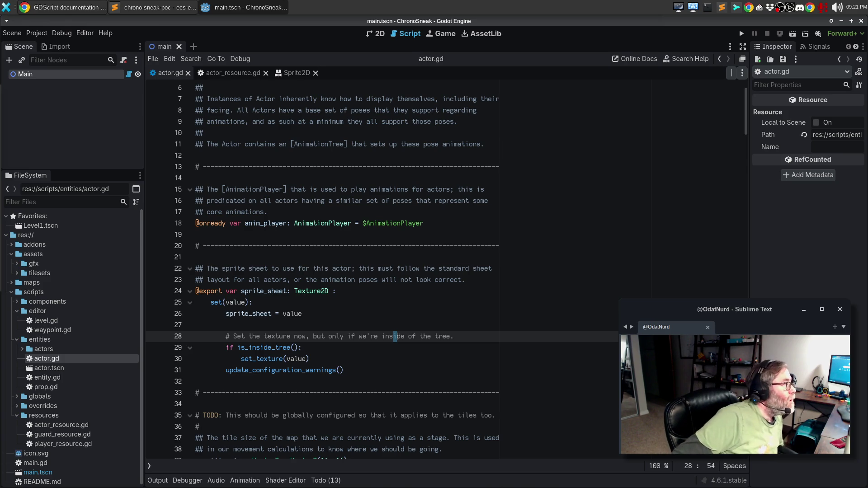
{"action": "double_click", "coordinate": [50, 368]}
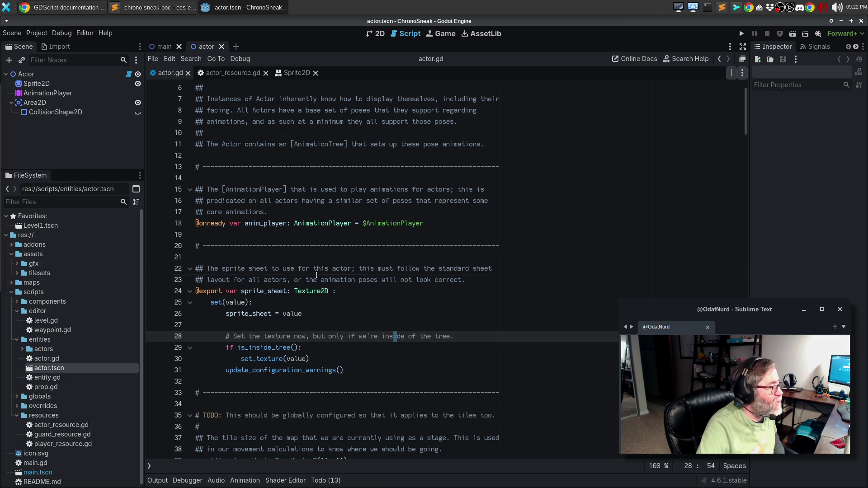
{"action": "left_click", "coordinate": [317, 279]}
{"action": "scroll", "coordinate": [317, 269], "scroll_direction": "down", "scroll_amount": 7}
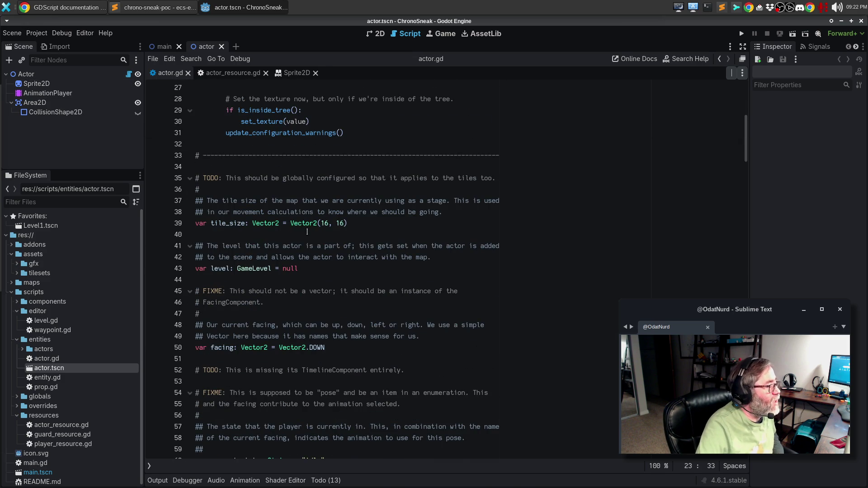
{"action": "scroll", "coordinate": [312, 231], "scroll_direction": "up", "scroll_amount": 5}
{"action": "double_click", "coordinate": [289, 223]}
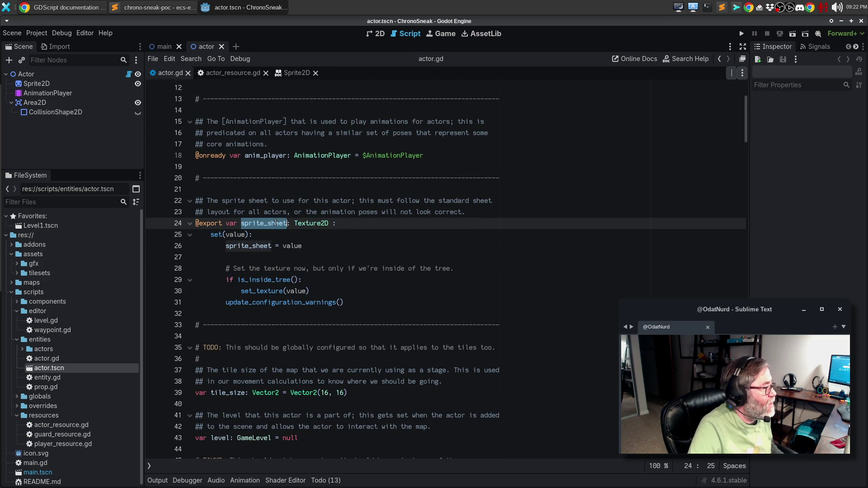
Review the set_texture definition and its sprite.texture line, then return to the script's top.
{"action": "scroll", "coordinate": [345, 242], "scroll_direction": "down", "scroll_amount": 12}
{"action": "scroll", "coordinate": [345, 242], "scroll_direction": "down", "scroll_amount": 4}
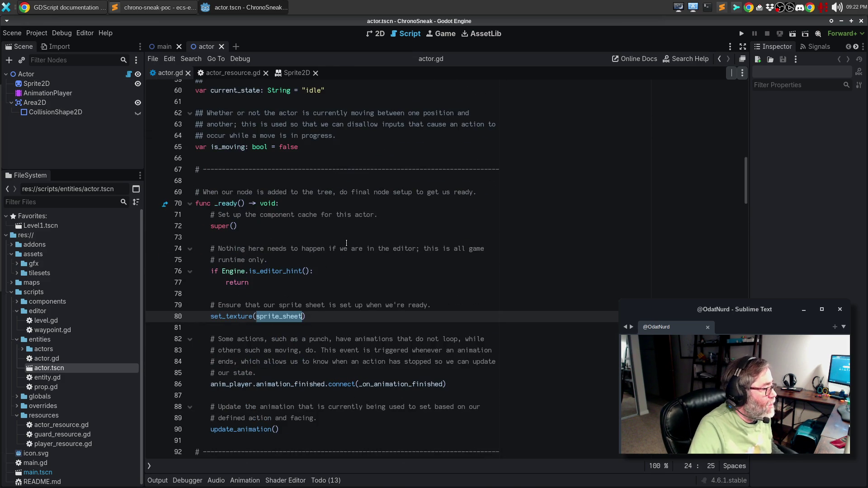
{"action": "left_click", "coordinate": [239, 316]}
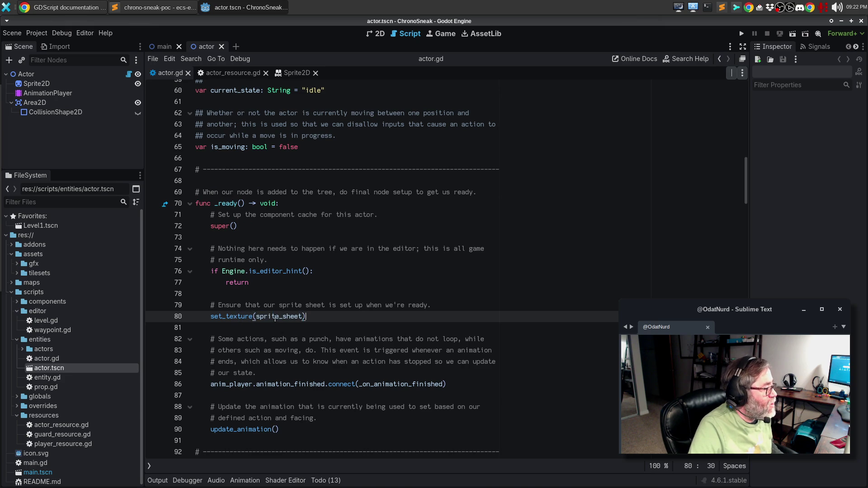
{"action": "left_click", "coordinate": [240, 317], "text": "ctrl"}
{"action": "scroll", "coordinate": [366, 332], "scroll_direction": "down", "scroll_amount": 6}
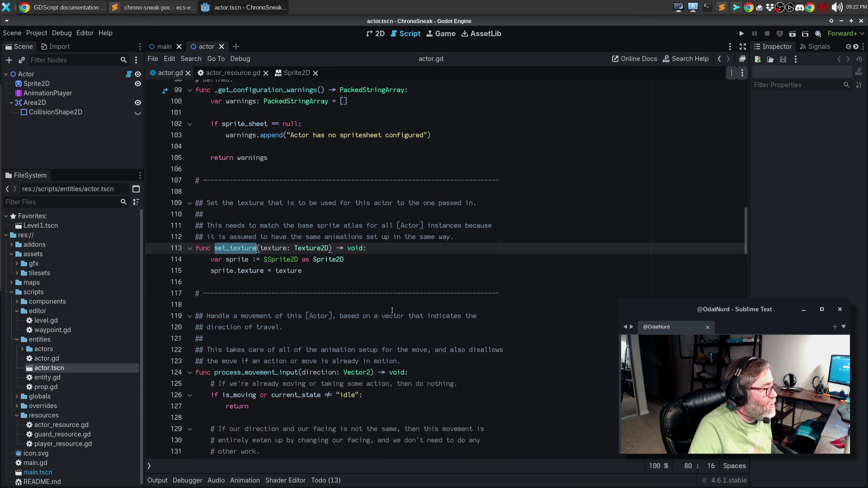
{"action": "left_click", "coordinate": [385, 284]}
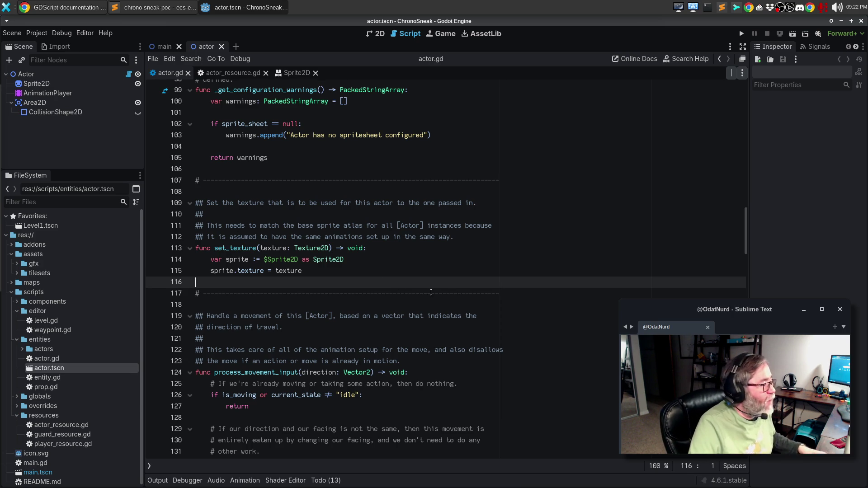
{"action": "left_click", "coordinate": [461, 293]}
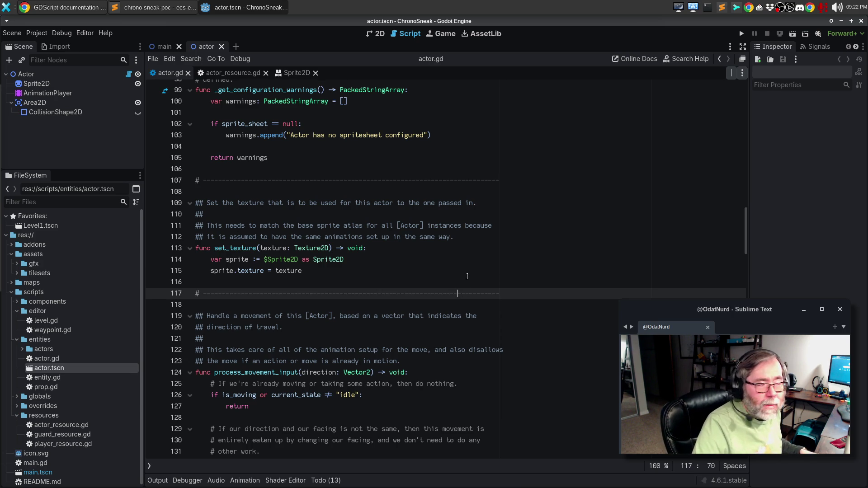
{"action": "left_click", "coordinate": [466, 271]}
{"action": "key", "text": "ctrl+Home"}
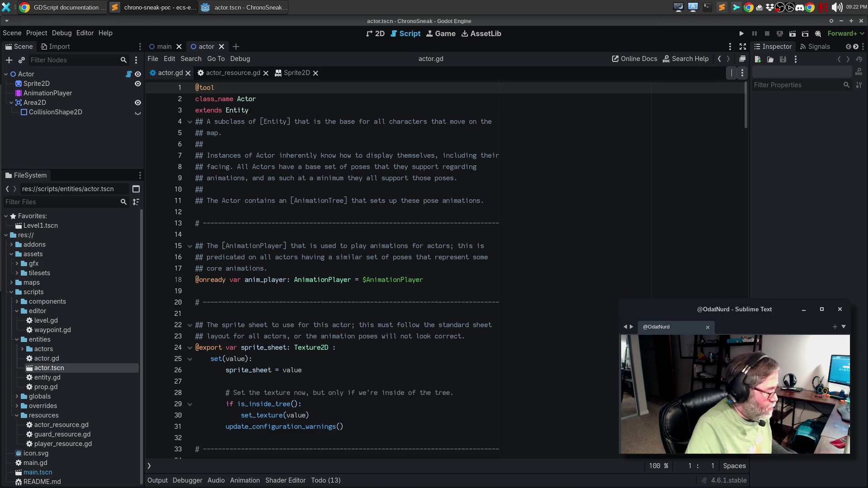
{"action": "left_click", "coordinate": [236, 296]}
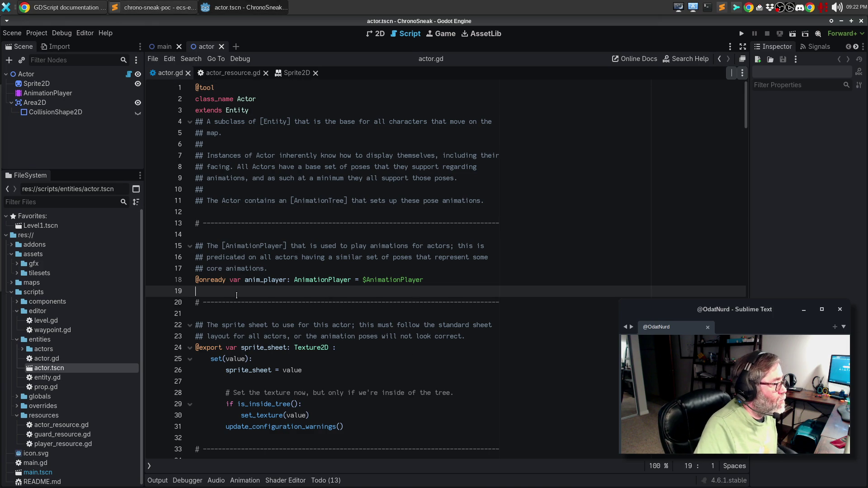
{"action": "type", "text": "@onready var sprite: Sprite2D = $Sprite2D"}
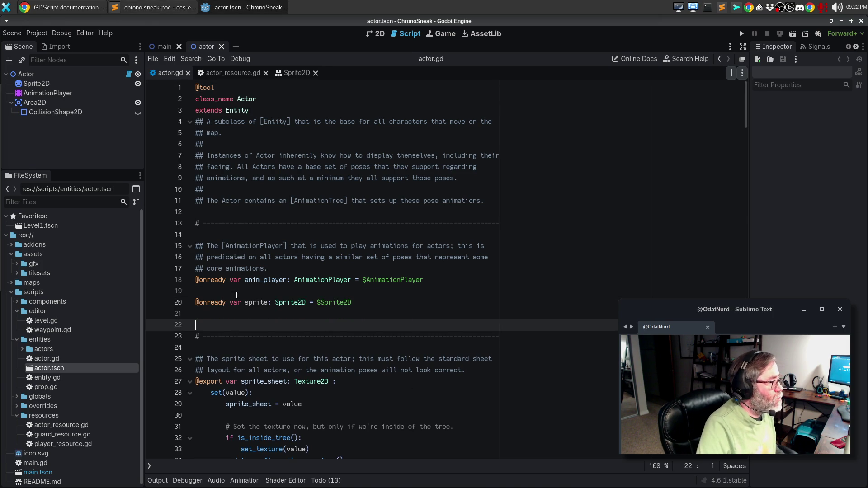
{"action": "key", "text": "BackSpace"}
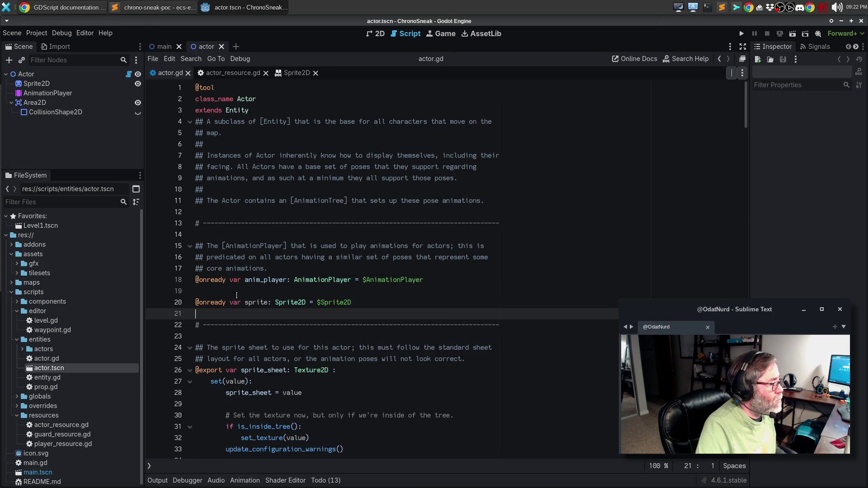
{"action": "key", "text": "Up"}
{"action": "key", "text": "Up"}
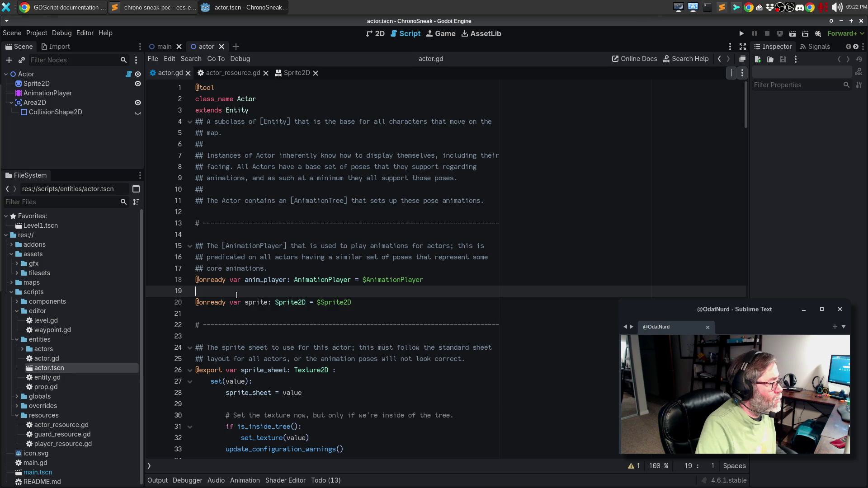
Add the doc comment '## The [Sprite2D] that is used to represent this' above sprite and save.
{"action": "key", "text": "Return"}
{"action": "type", "text": "## The [Sprite"}
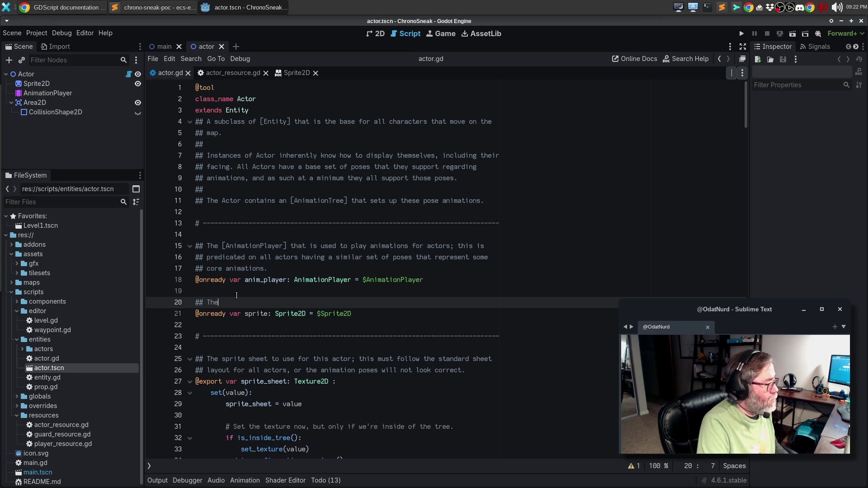
{"action": "type", "text": "2"}
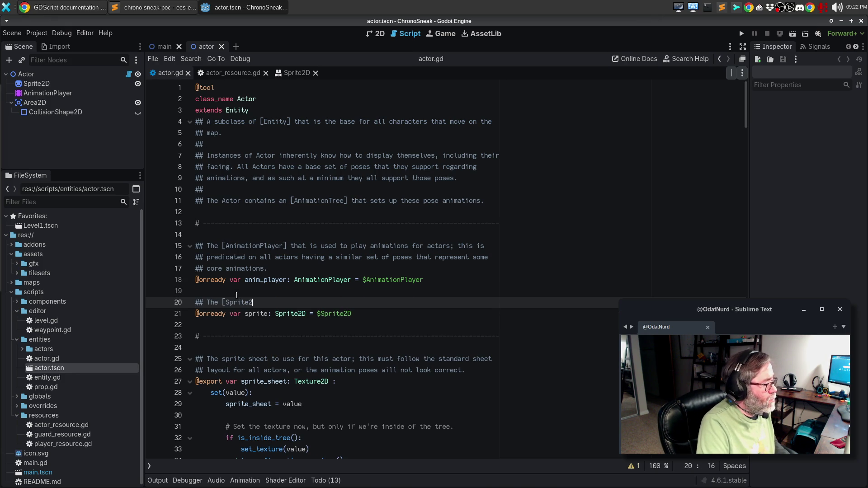
{"action": "type", "text": "D] that i"}
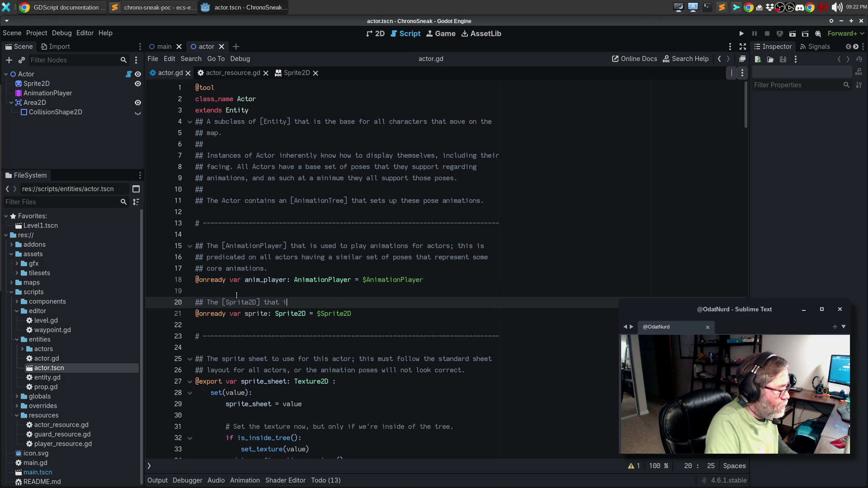
{"action": "type", "text": "s used to represent this acte"}
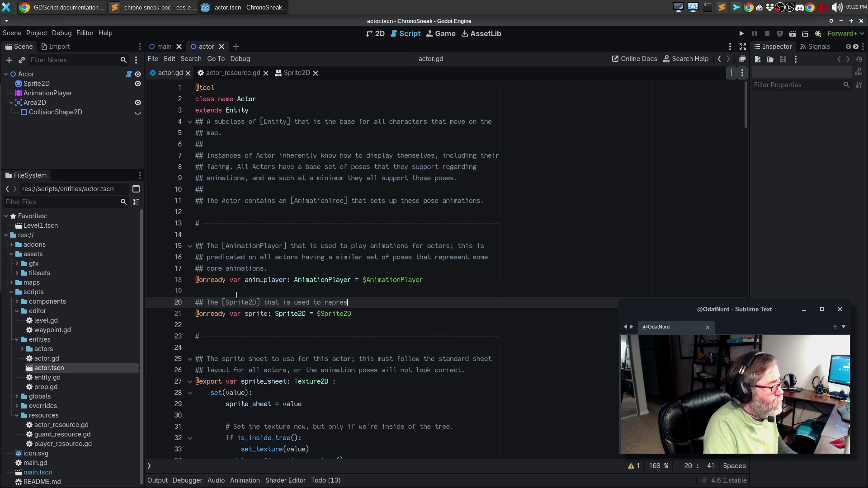
{"action": "key", "text": "BackSpace"}
{"action": "key", "text": "BackSpace"}
{"action": "key", "text": "BackSpace"}
{"action": "type", "text": "["}
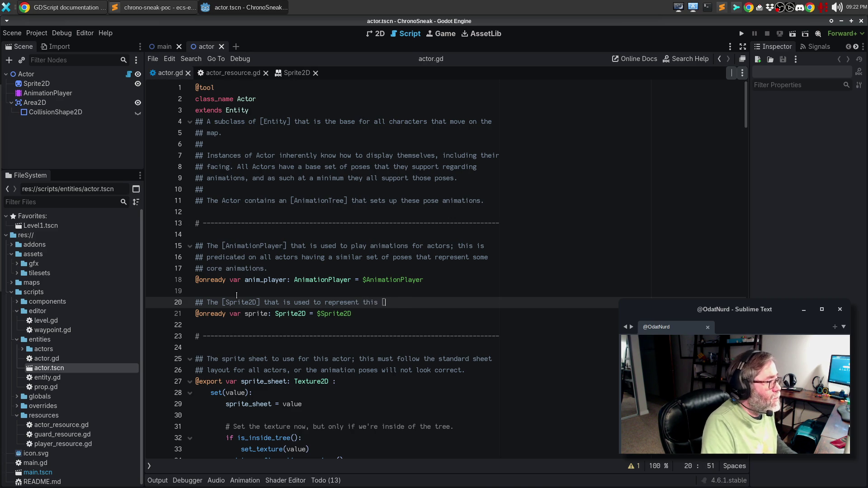
{"action": "key", "text": "BackSpace"}
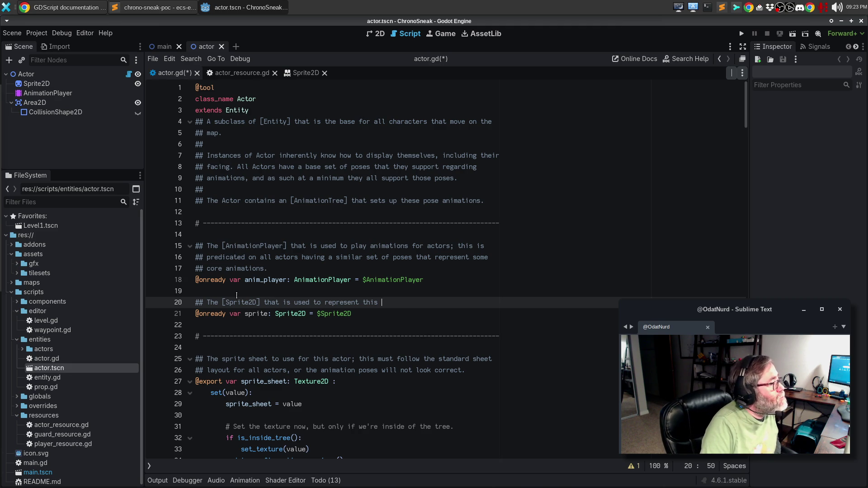
{"action": "key", "text": "ctrl+s"}
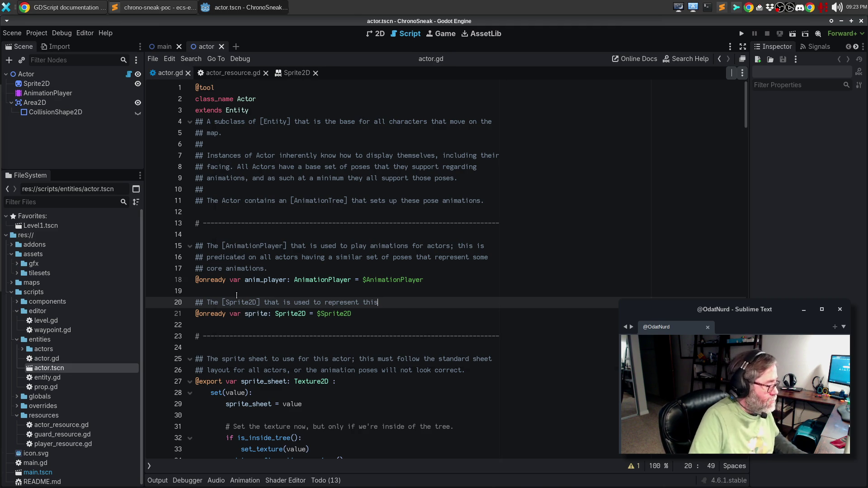
{"action": "key", "text": "F1"}
{"action": "key", "text": "Escape"}
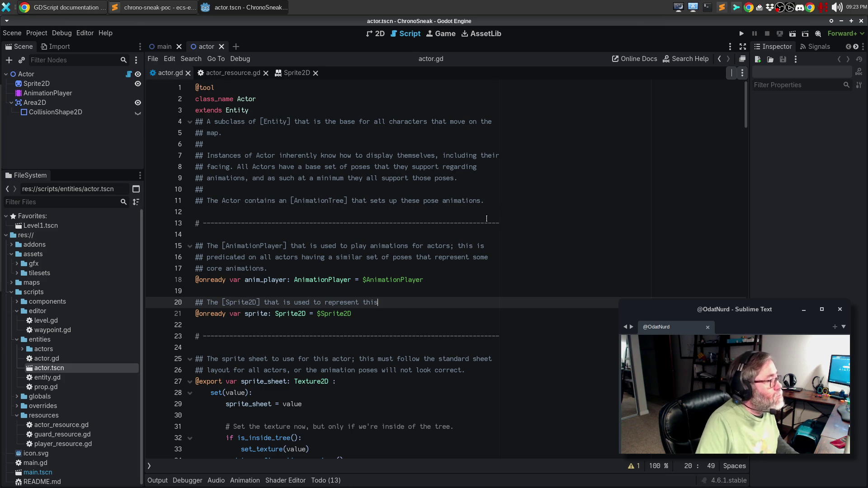
{"action": "key", "text": "F1"}
Search the help for 'player', open the Player class page, then the Actor class page.
{"action": "type", "text": "playw"}
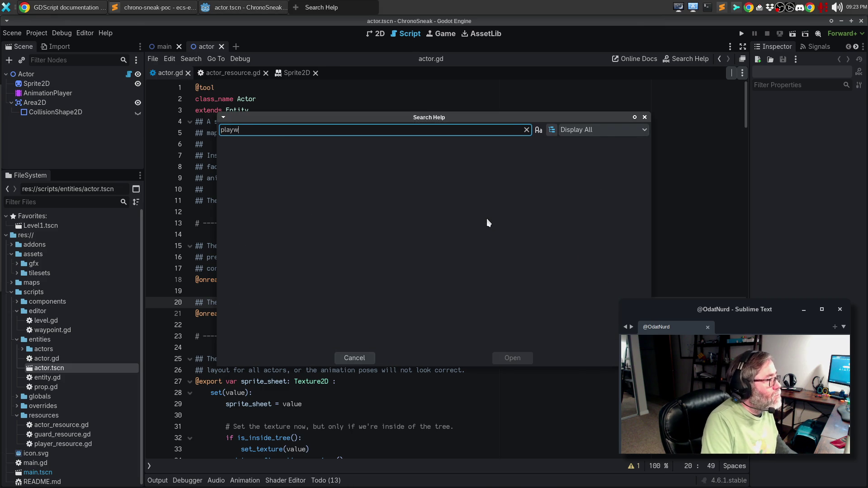
{"action": "key", "text": "BackSpace"}
{"action": "type", "text": "er"}
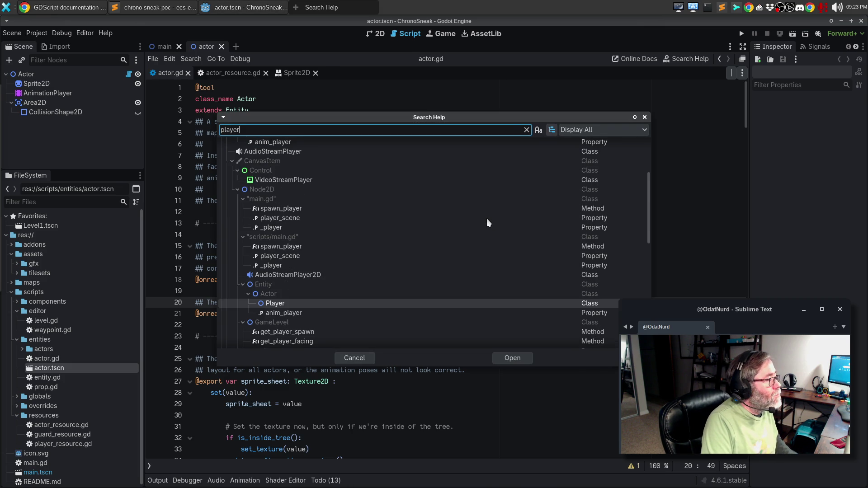
{"action": "key", "text": "Return"}
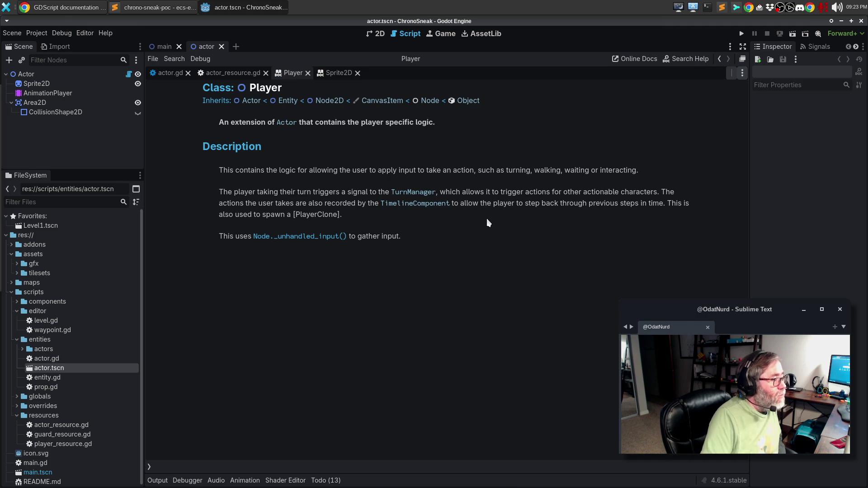
{"action": "left_click", "coordinate": [286, 122]}
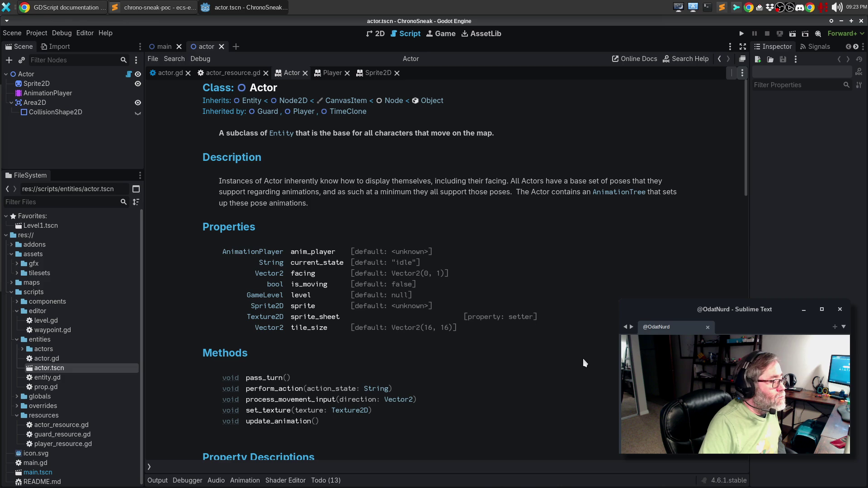
{"action": "scroll", "coordinate": [584, 363], "scroll_direction": "down", "scroll_amount": 5}
{"action": "scroll", "coordinate": [585, 361], "scroll_direction": "up", "scroll_amount": 4}
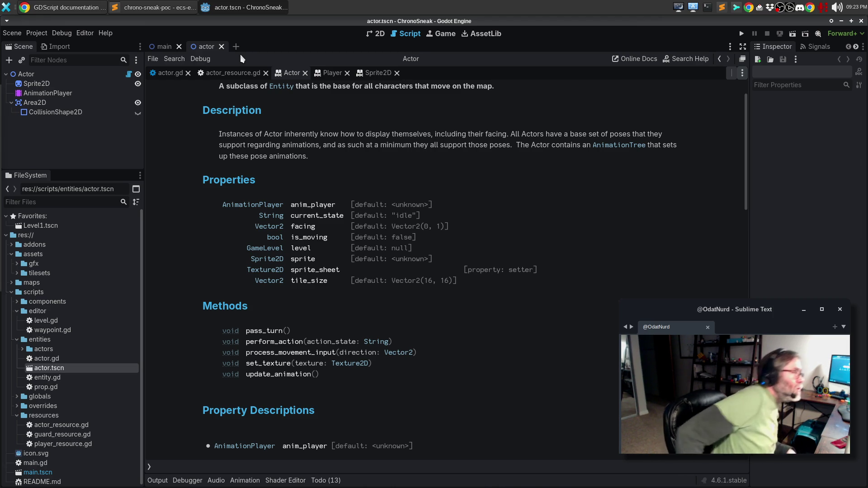
Activate the main scene, close the Sprite2D help page, and return to actor.gd.
{"action": "left_click", "coordinate": [164, 47]}
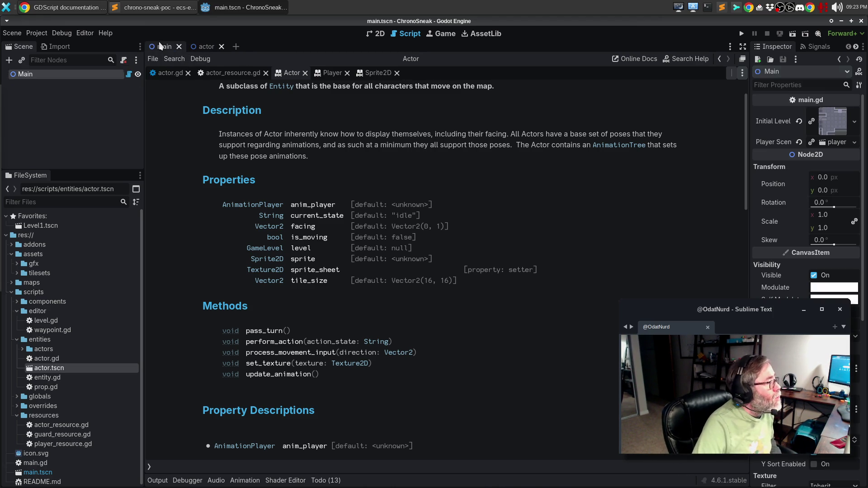
{"action": "left_click", "coordinate": [397, 73]}
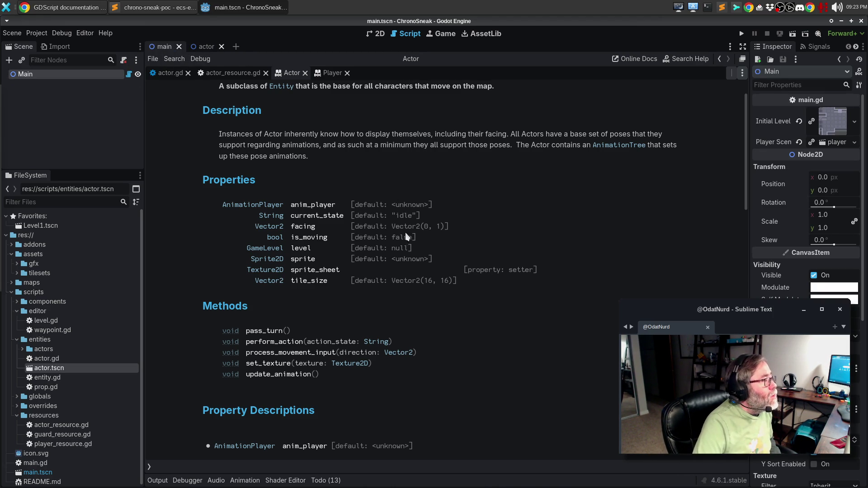
{"action": "left_click", "coordinate": [169, 73]}
{"action": "type", "text": "## The [Sprite2D] that is used to represent this"}
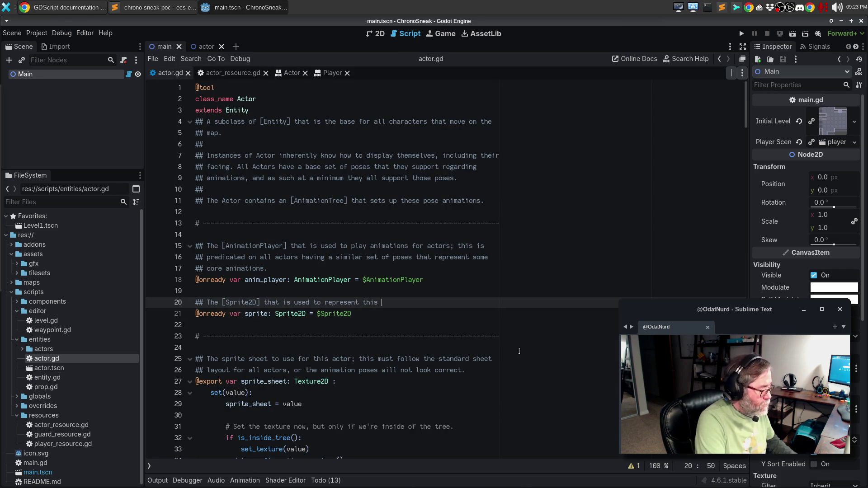
Append 'Actor on the screen' to the sprite variable's doc comment.
{"action": "type", "text": "Actor on the screen"}
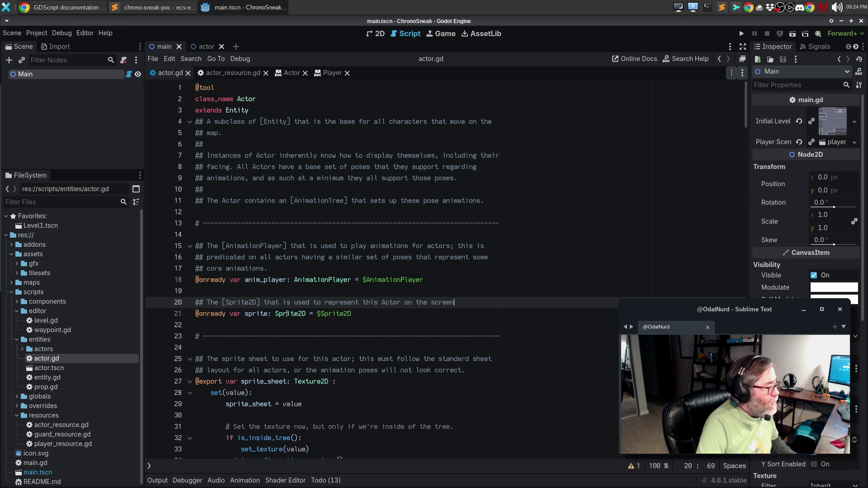
{"action": "scroll", "coordinate": [318, 303], "scroll_direction": "down", "scroll_amount": 15}
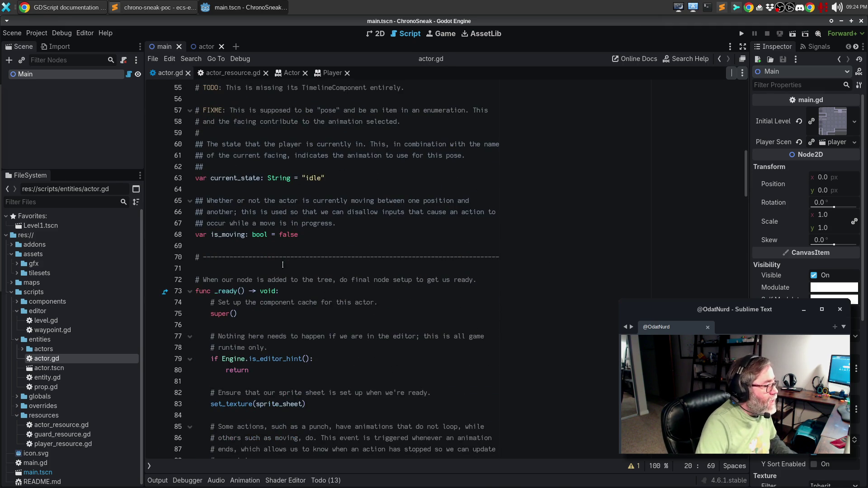
Delete the 'var sprite := $Sprite2D as Sprite2D' line from set_texture and save actor.gd.
{"action": "scroll", "coordinate": [282, 263], "scroll_direction": "down", "scroll_amount": 11}
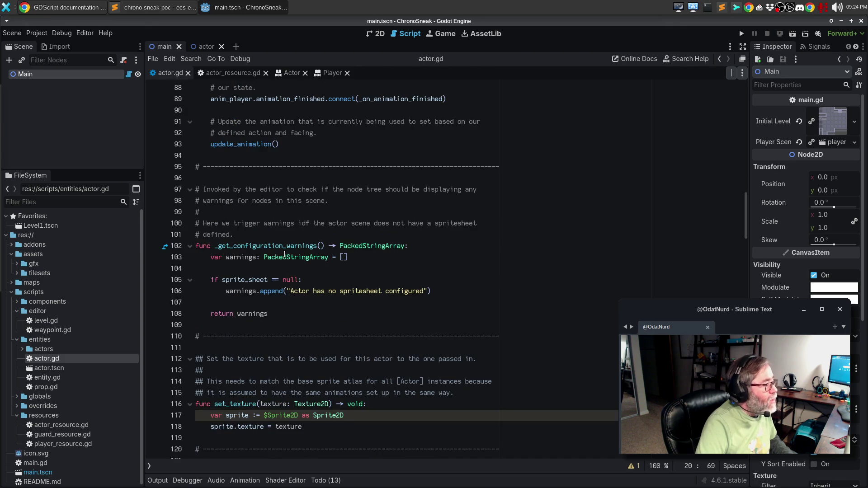
{"action": "scroll", "coordinate": [286, 254], "scroll_direction": "down", "scroll_amount": 6}
{"action": "left_click", "coordinate": [237, 223]}
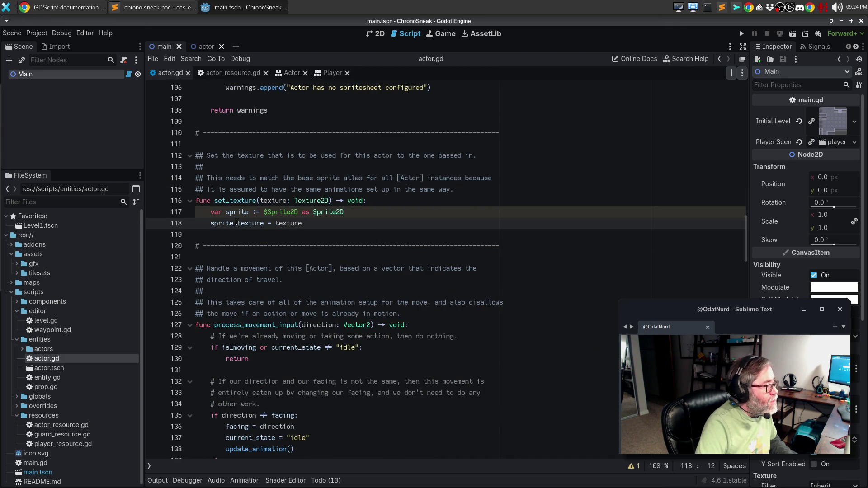
{"action": "triple_click", "coordinate": [238, 212]}
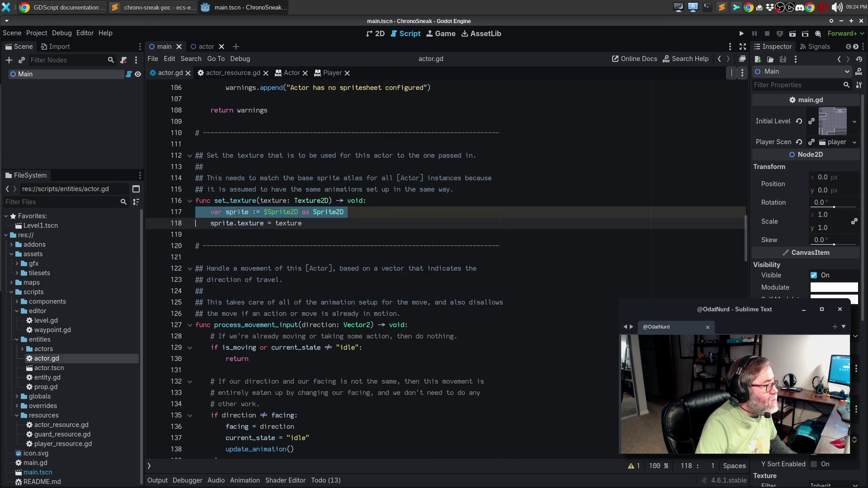
{"action": "key", "text": "BackSpace"}
{"action": "left_click", "coordinate": [344, 274]}
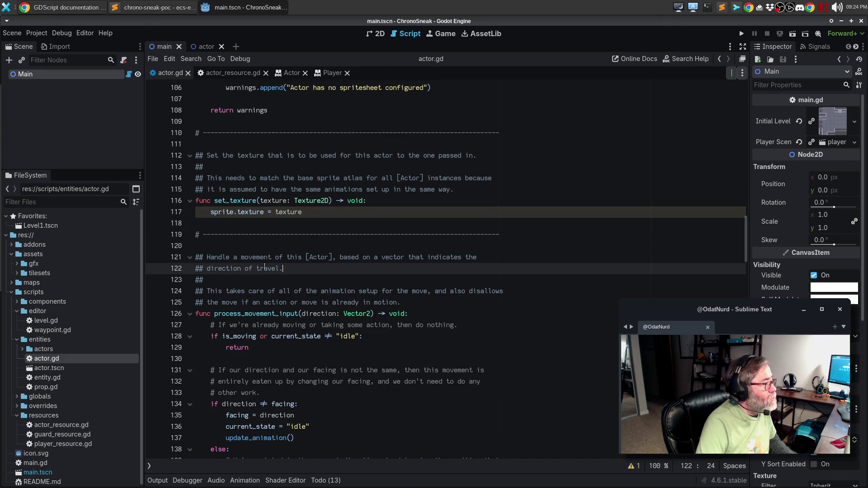
{"action": "mouse_move", "coordinate": [222, 213]}
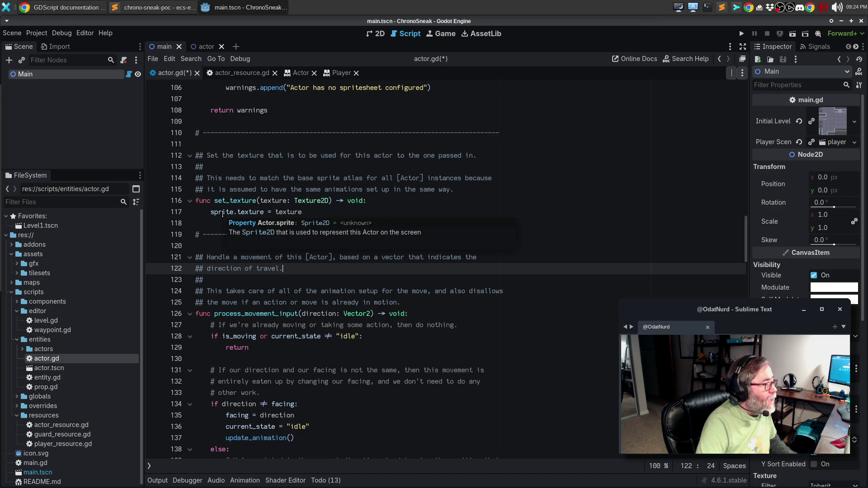
{"action": "left_click", "coordinate": [373, 212]}
{"action": "key", "text": "ctrl+s"}
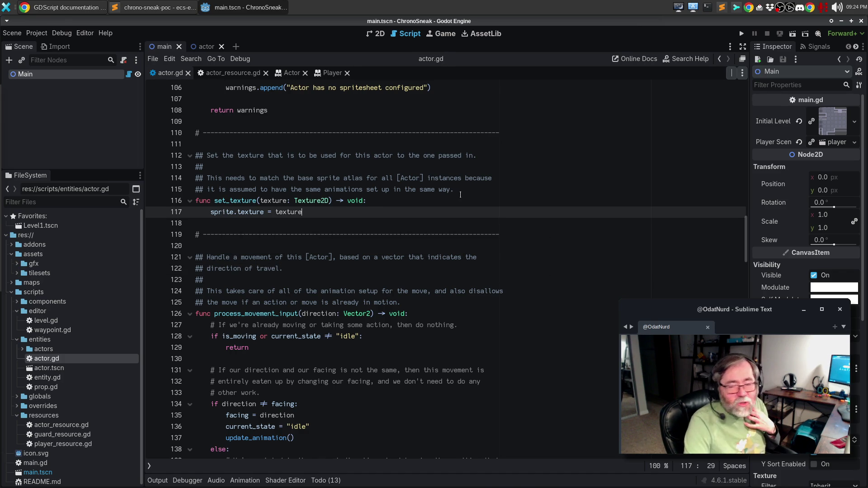
{"action": "scroll", "coordinate": [426, 197], "scroll_direction": "up", "scroll_amount": 20}
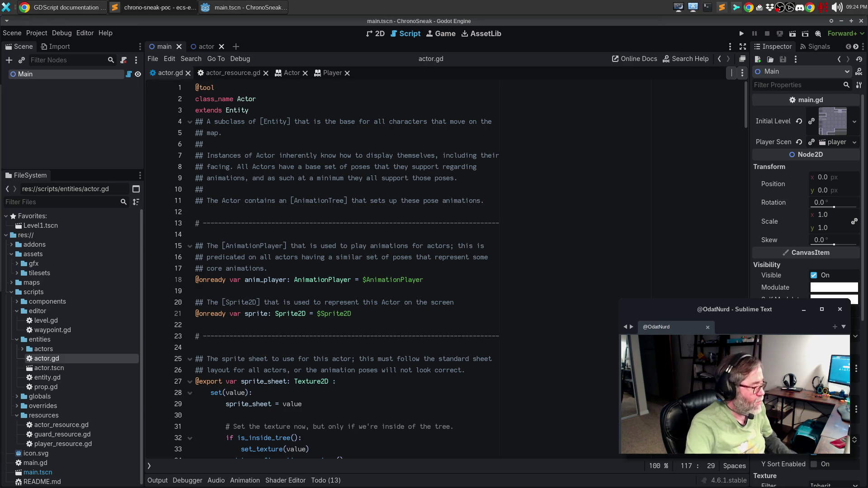
{"action": "left_click", "coordinate": [269, 325]}
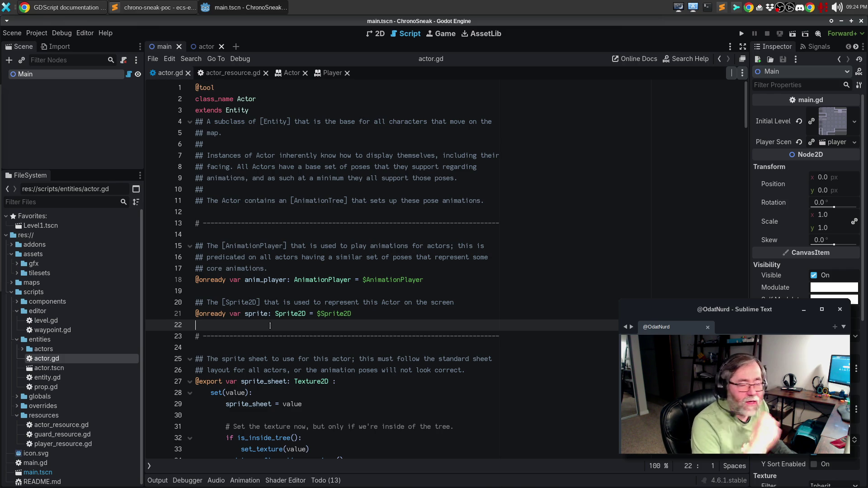
{"action": "key", "text": "Up"}
{"action": "key", "text": "Up"}
{"action": "key", "text": "Up"}
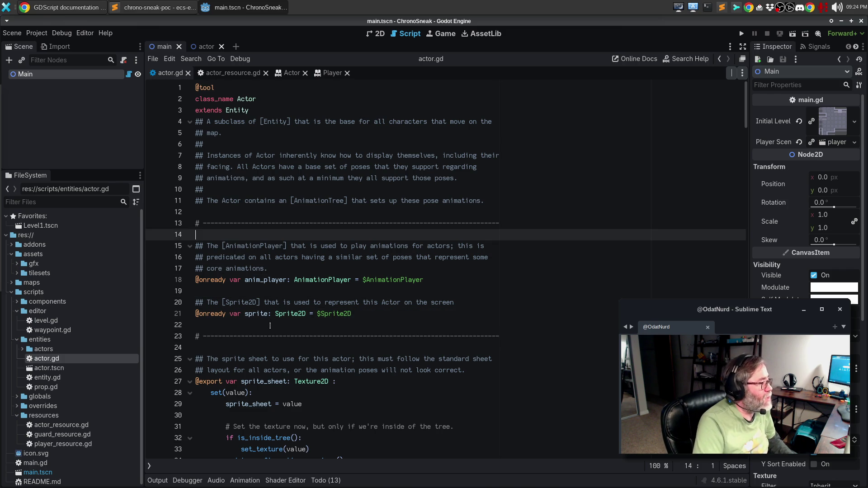
{"action": "type", "text": "@export var entity_data: ActorResource"}
{"action": "key", "text": "Down"}
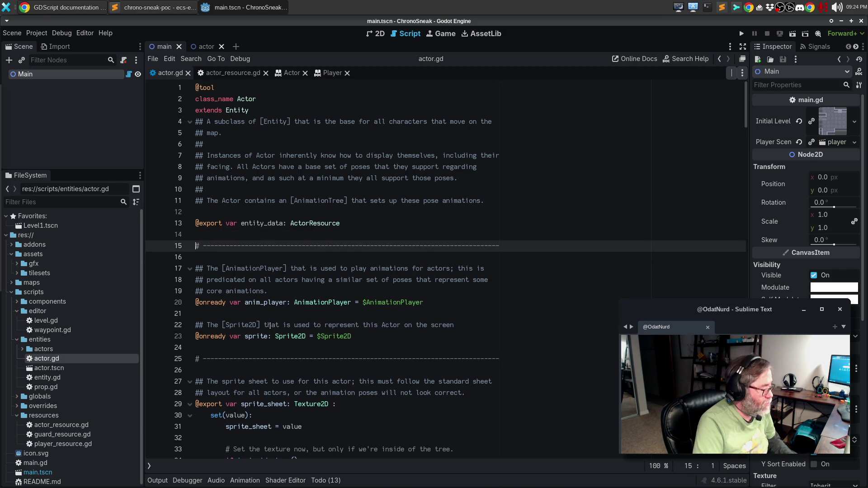
{"action": "key", "text": "ctrl+c"}
{"action": "key", "text": "Up"}
{"action": "key", "text": "Up"}
{"action": "key", "text": "Up"}
{"action": "key", "text": "ctrl+v"}
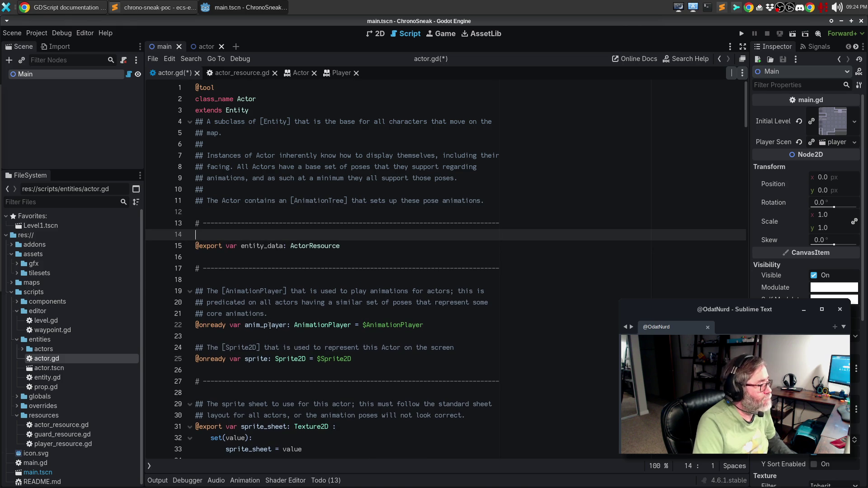
{"action": "key", "text": "Return"}
{"action": "type", "text": "## "}
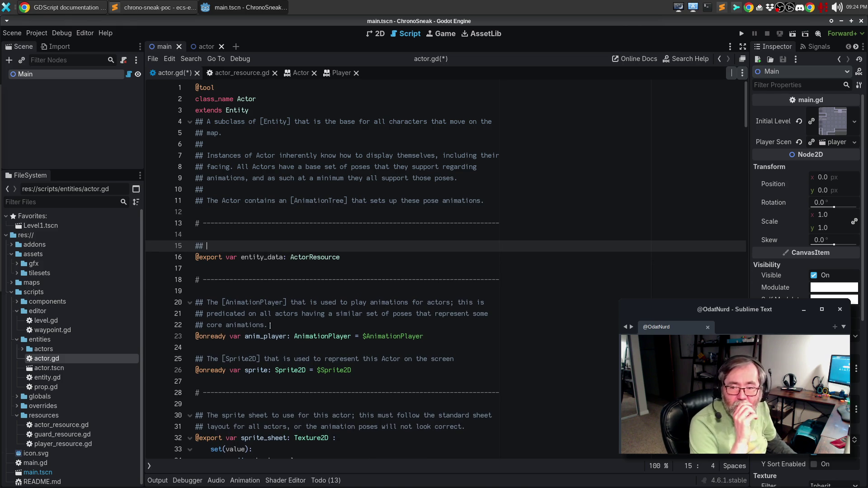
{"action": "type", "text": "The"}
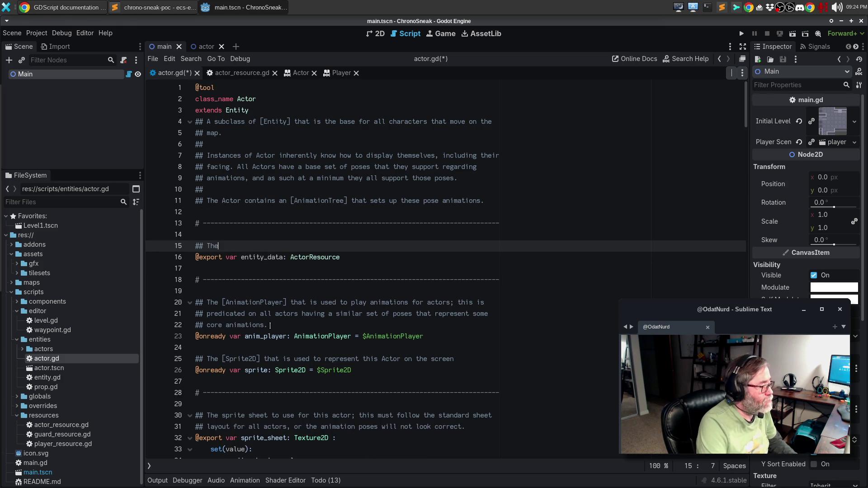
{"action": "type", "text": " properties"}
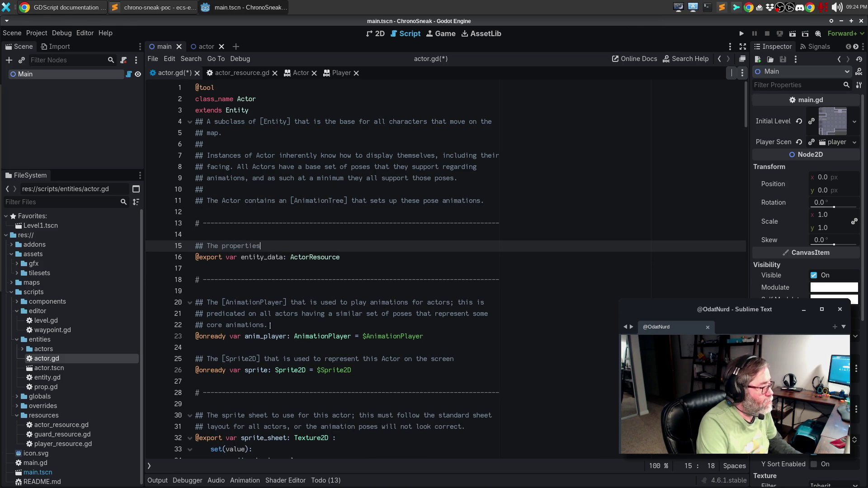
{"action": "type", "text": " for this spe"}
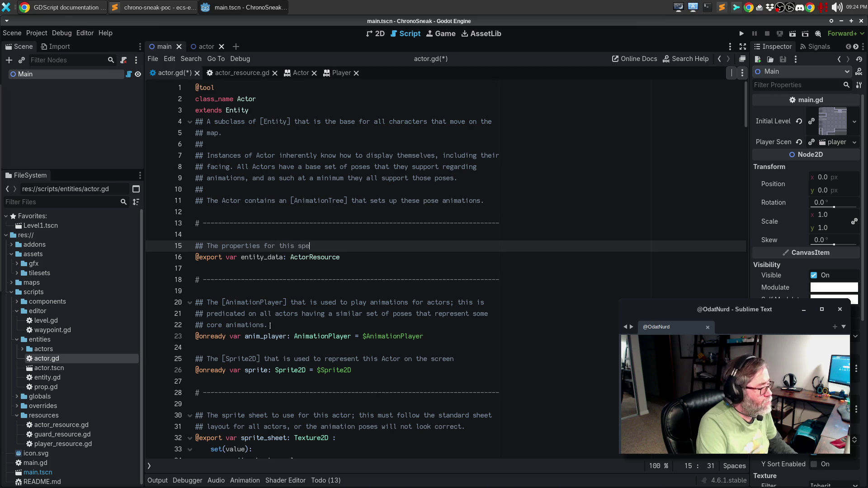
{"action": "type", "text": "cific [Actor]"}
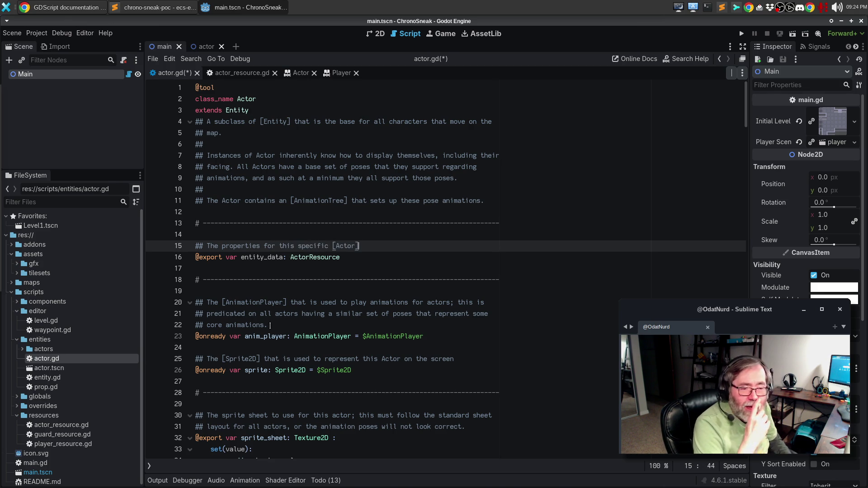
{"action": "key", "text": "ctrl+s"}
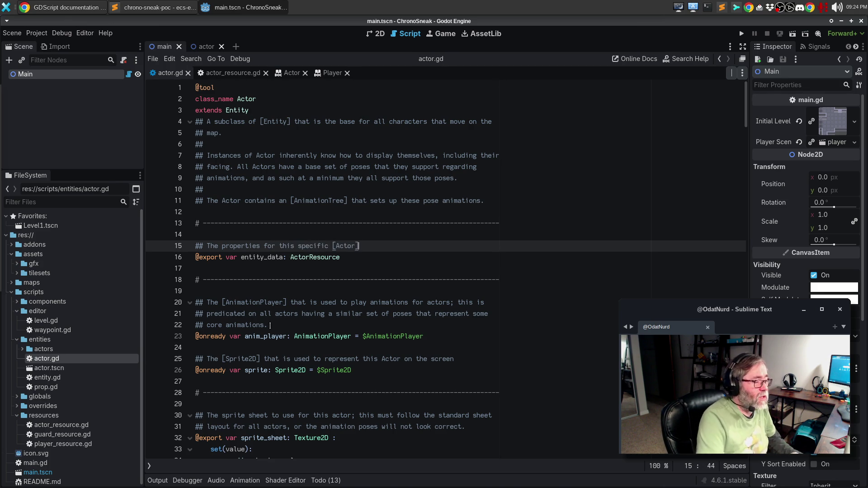
Inspect the Actor root node, then view actor_resource.gd's texture_atlas and display_name exports.
{"action": "left_click", "coordinate": [204, 47]}
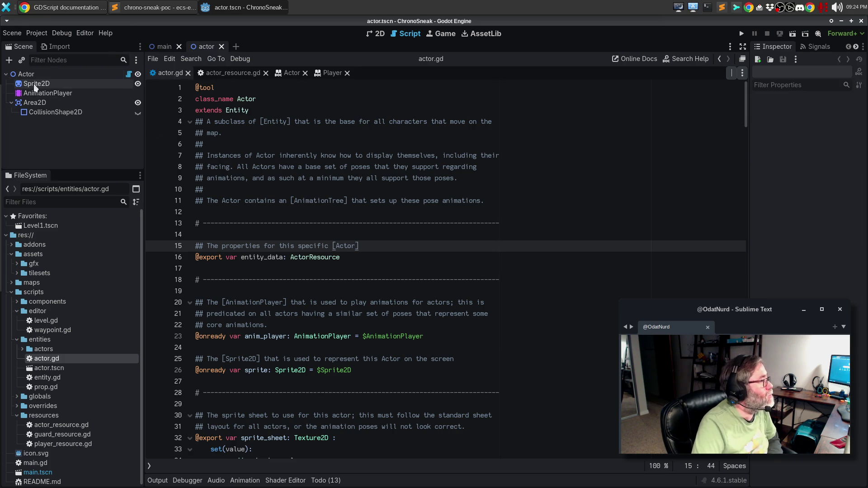
{"action": "left_click", "coordinate": [27, 75]}
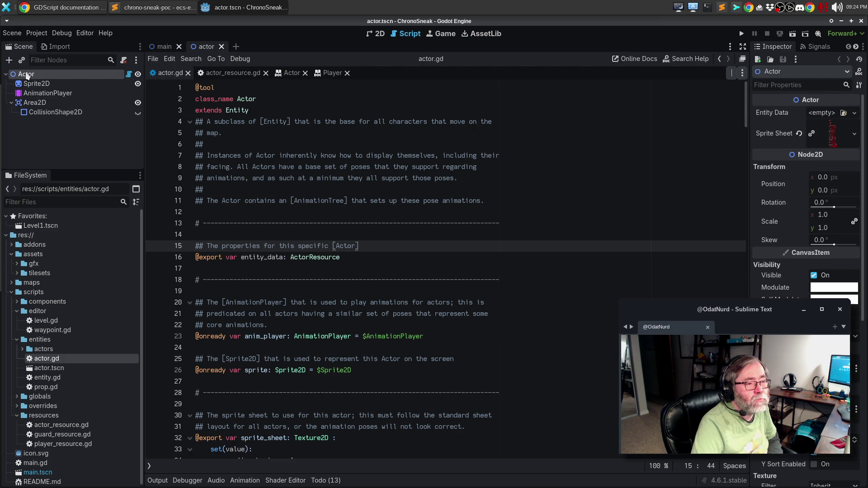
{"action": "left_click", "coordinate": [434, 279]}
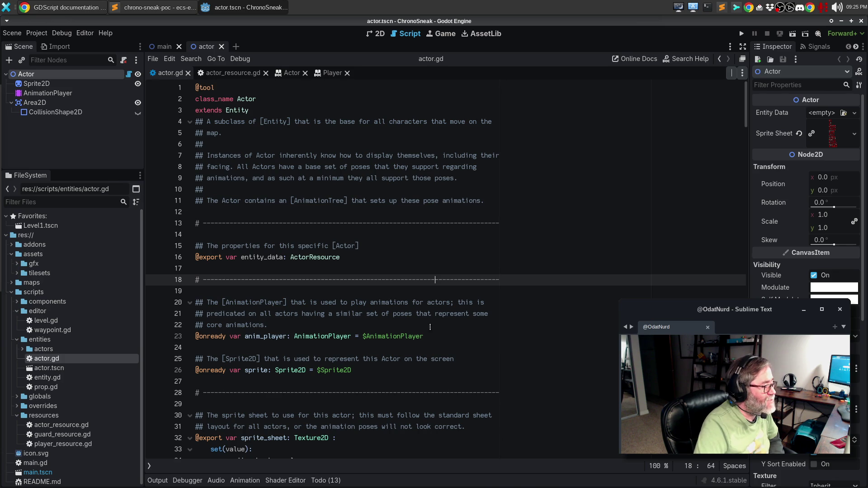
{"action": "left_click", "coordinate": [376, 438]}
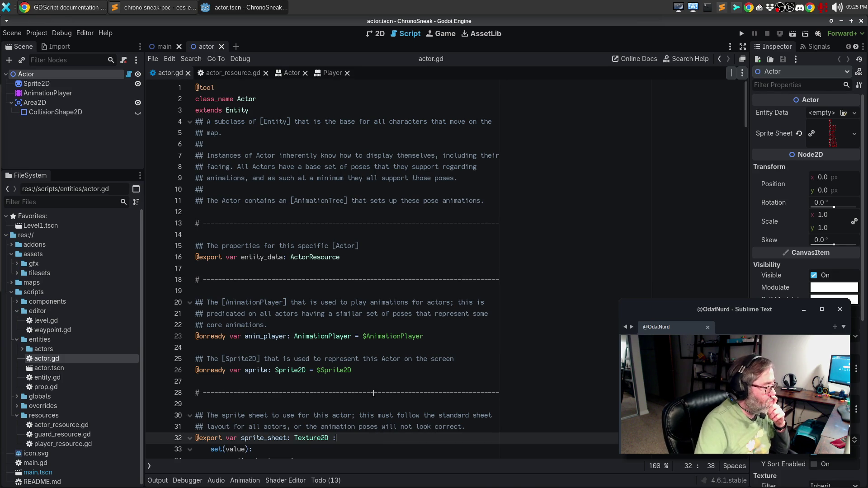
{"action": "left_click", "coordinate": [229, 76]}
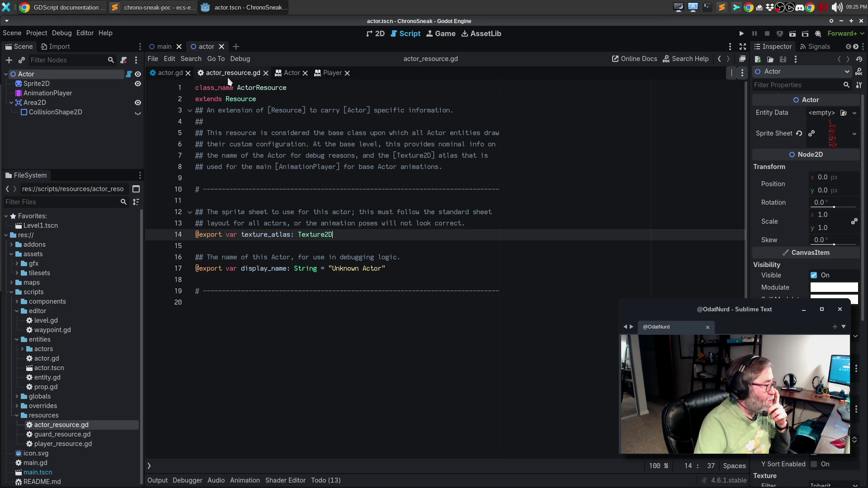
In actor.gd, rename all sprite_sheet occurrences to texture_atlas, including the setter assignment.
{"action": "left_click", "coordinate": [164, 75]}
{"action": "scroll", "coordinate": [253, 404], "scroll_direction": "down", "scroll_amount": 1}
{"action": "double_click", "coordinate": [261, 404]}
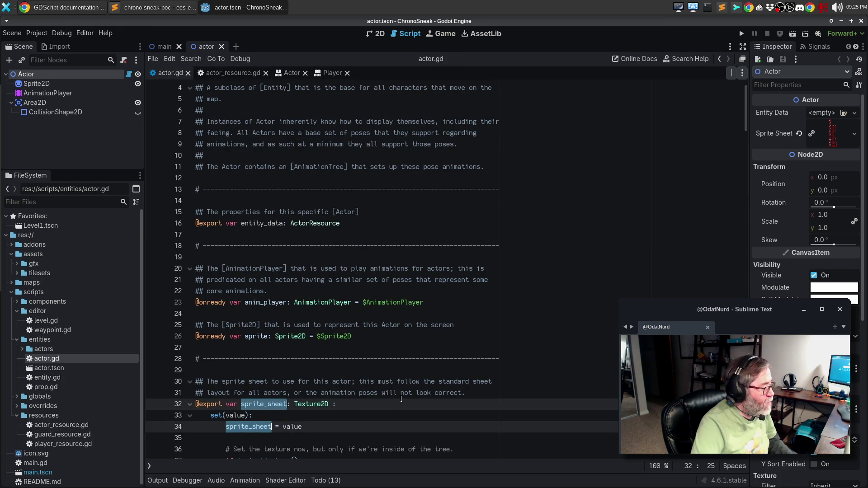
{"action": "scroll", "coordinate": [403, 393], "scroll_direction": "down", "scroll_amount": 15}
{"action": "scroll", "coordinate": [406, 384], "scroll_direction": "down", "scroll_amount": 7}
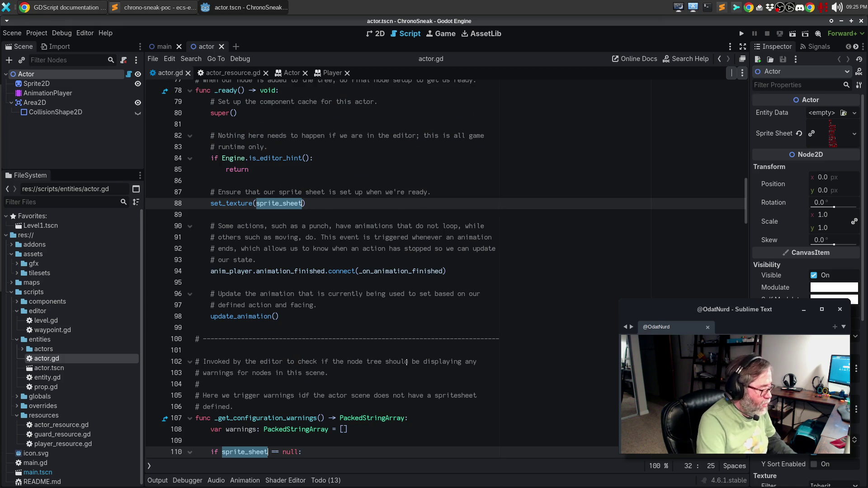
{"action": "type", "text": "texture_atlas: Texture2D :"}
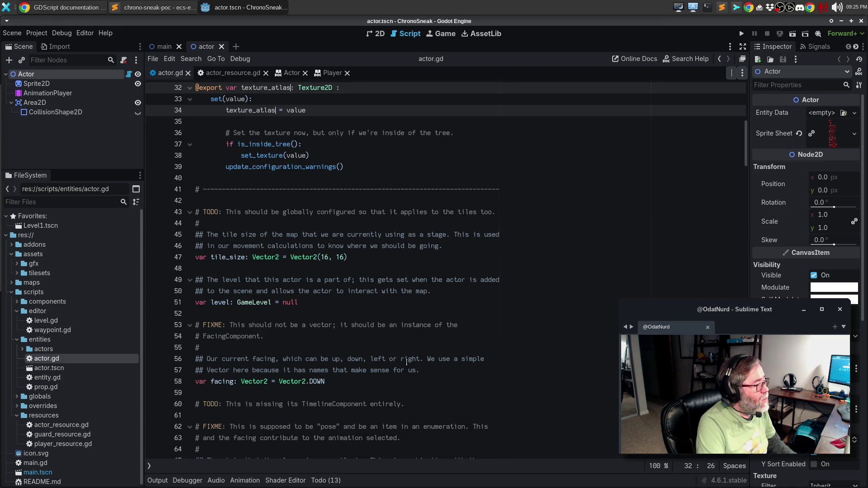
{"action": "left_click", "coordinate": [409, 381]}
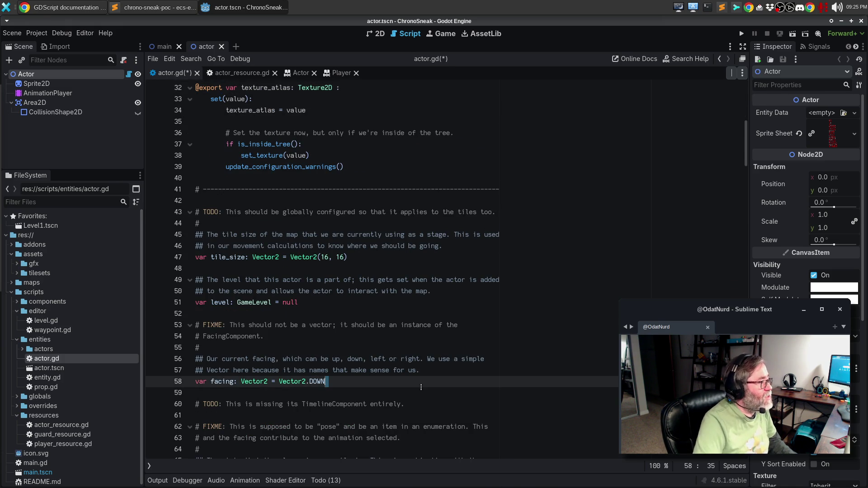
{"action": "scroll", "coordinate": [415, 374], "scroll_direction": "up", "scroll_amount": 3}
{"action": "scroll", "coordinate": [415, 374], "scroll_direction": "up", "scroll_amount": 8}
{"action": "scroll", "coordinate": [413, 362], "scroll_direction": "down", "scroll_amount": 5}
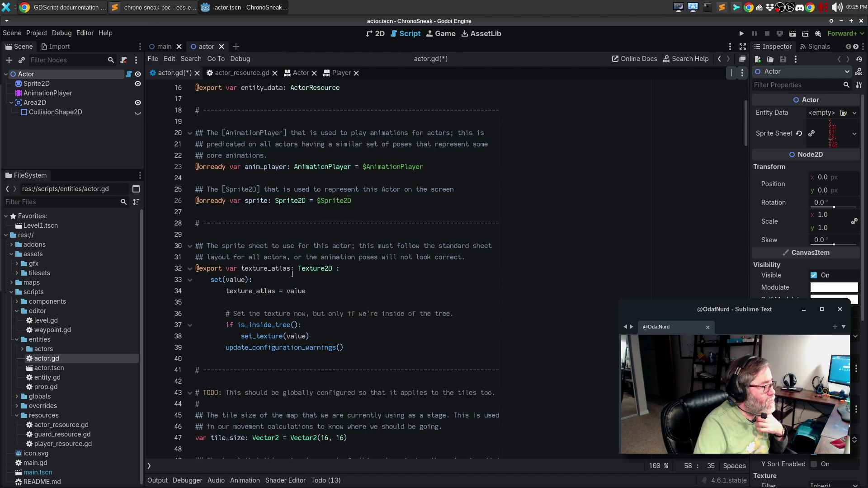
{"action": "left_click", "coordinate": [270, 268]}
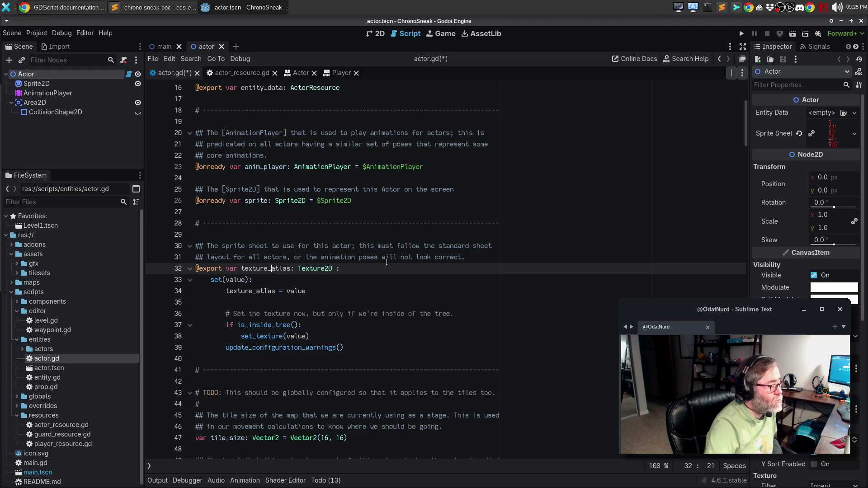
Comment out the texture_atlas export and setter on lines 30–39 of actor.gd, then save.
{"action": "left_click_drag", "start_coordinate": [357, 348], "coordinate": [194, 245]}
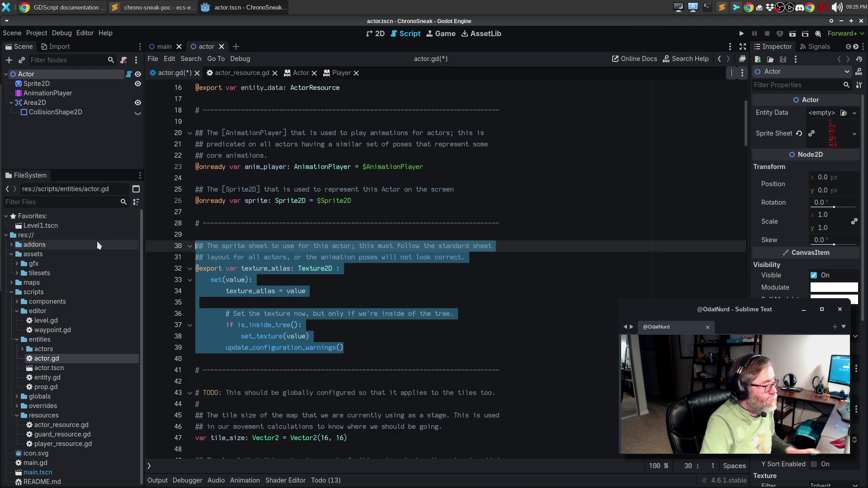
{"action": "key", "text": "ctrl+k"}
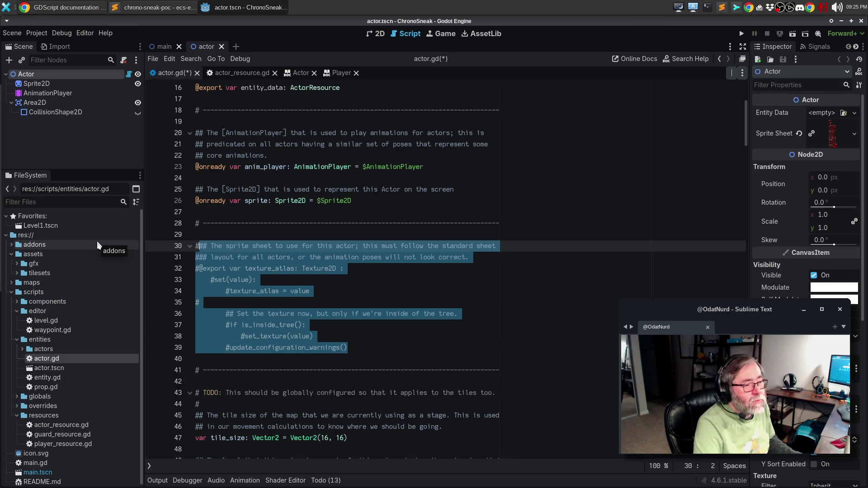
{"action": "key", "text": "ctrl+s"}
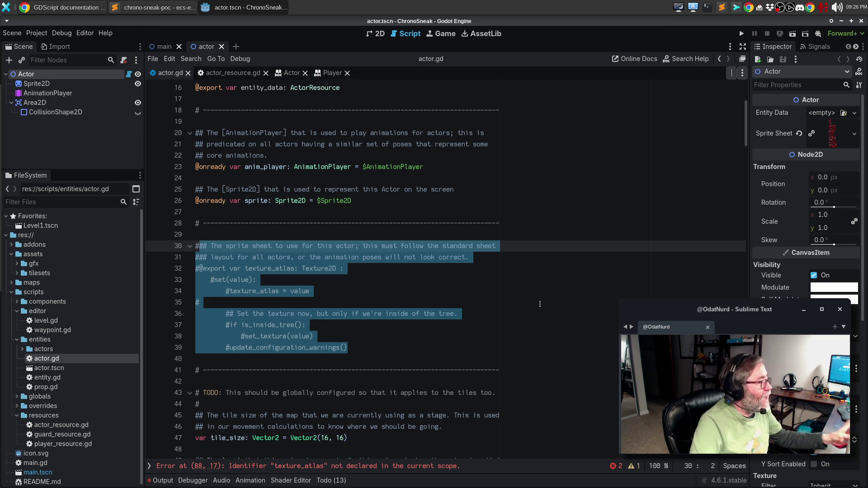
Paste print("'%s' has entered the tree" % entity_data.display_name) after the editor-hint return in _ready.
{"action": "scroll", "coordinate": [524, 282], "scroll_direction": "down", "scroll_amount": 3}
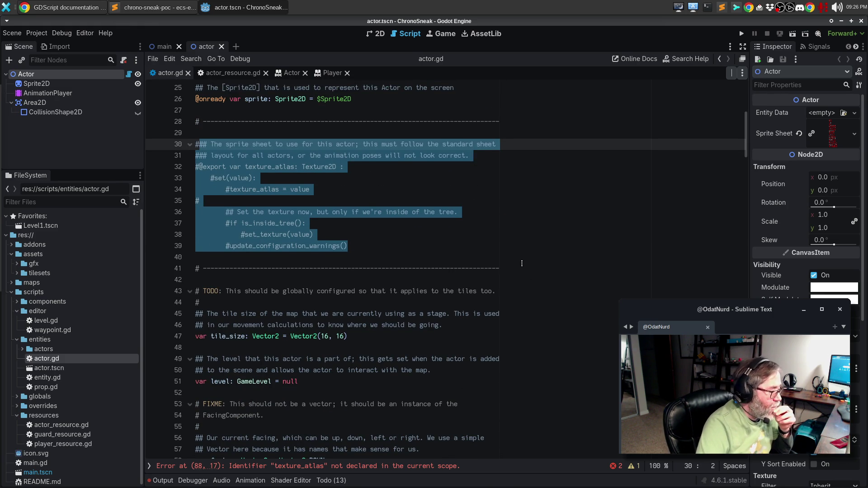
{"action": "scroll", "coordinate": [522, 263], "scroll_direction": "down", "scroll_amount": 2}
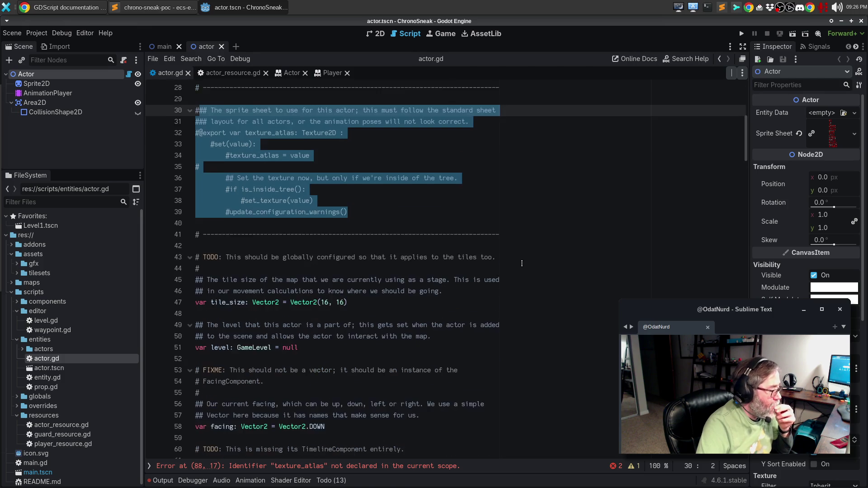
{"action": "scroll", "coordinate": [521, 263], "scroll_direction": "down", "scroll_amount": 2}
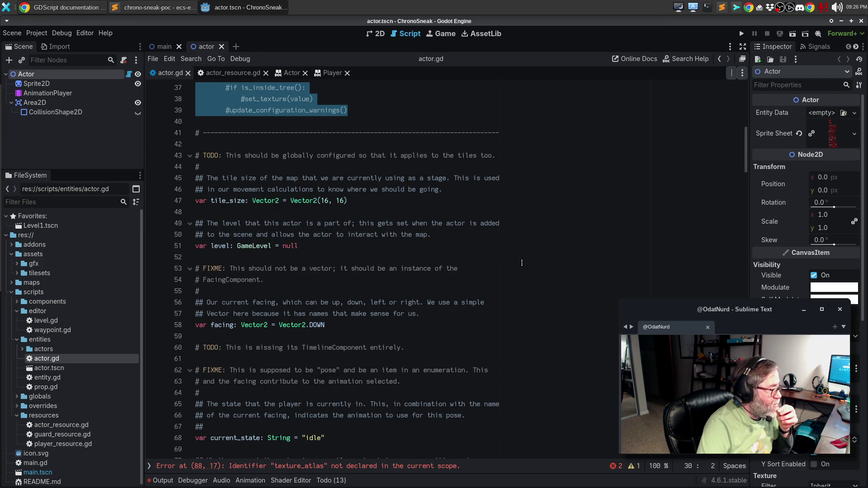
{"action": "scroll", "coordinate": [522, 263], "scroll_direction": "down", "scroll_amount": 2}
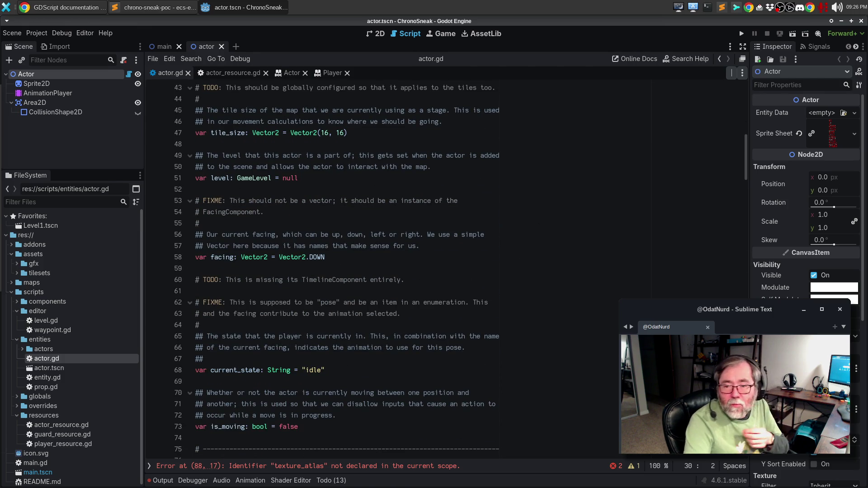
{"action": "scroll", "coordinate": [429, 246], "scroll_direction": "down", "scroll_amount": 5}
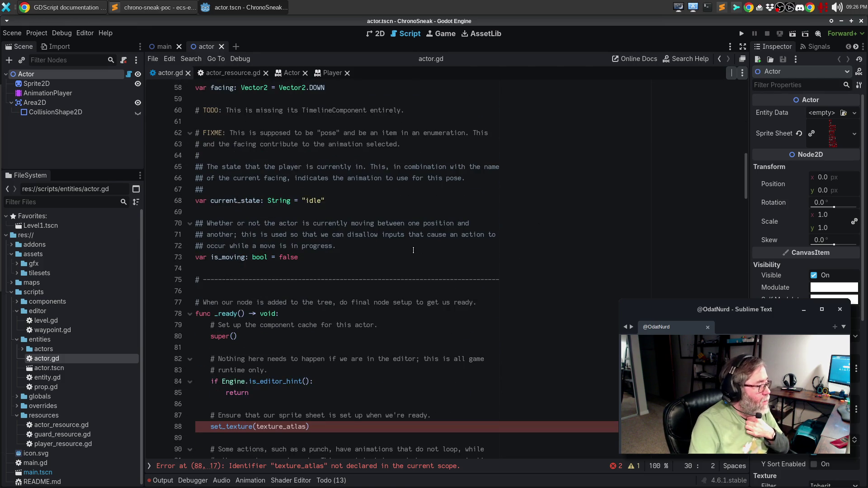
{"action": "scroll", "coordinate": [413, 250], "scroll_direction": "down", "scroll_amount": 2}
{"action": "left_click", "coordinate": [269, 270]}
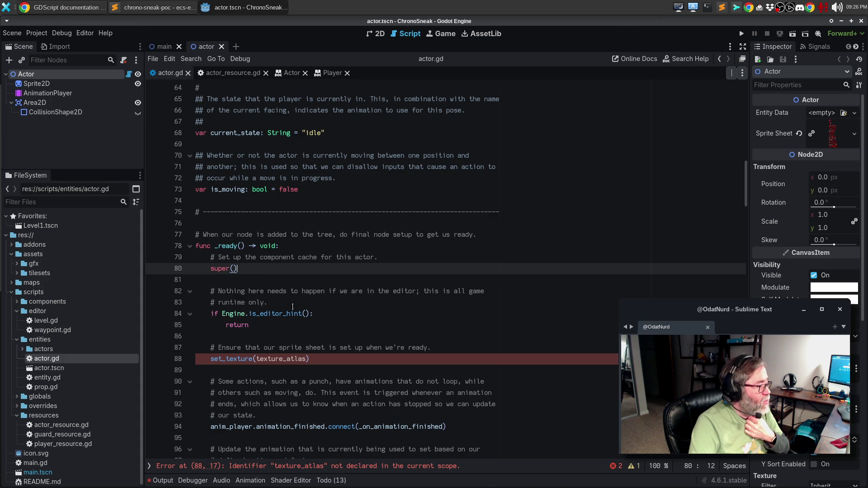
{"action": "mouse_move", "coordinate": [295, 319]}
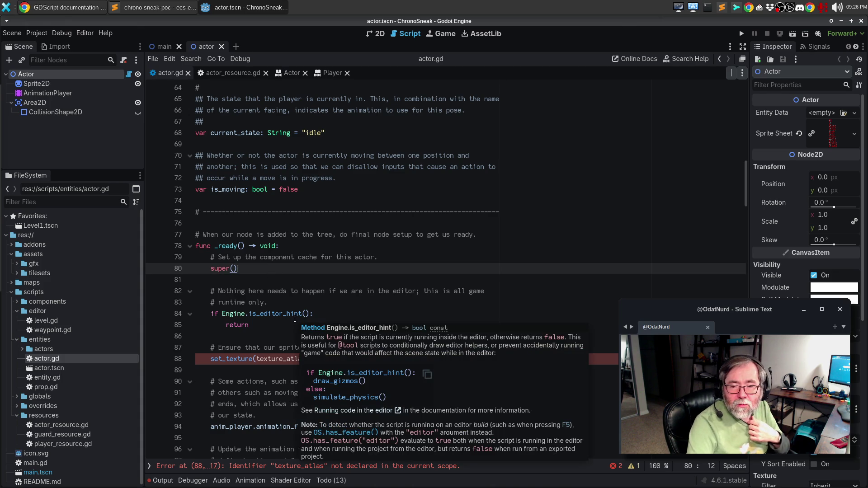
{"action": "left_click", "coordinate": [278, 326]}
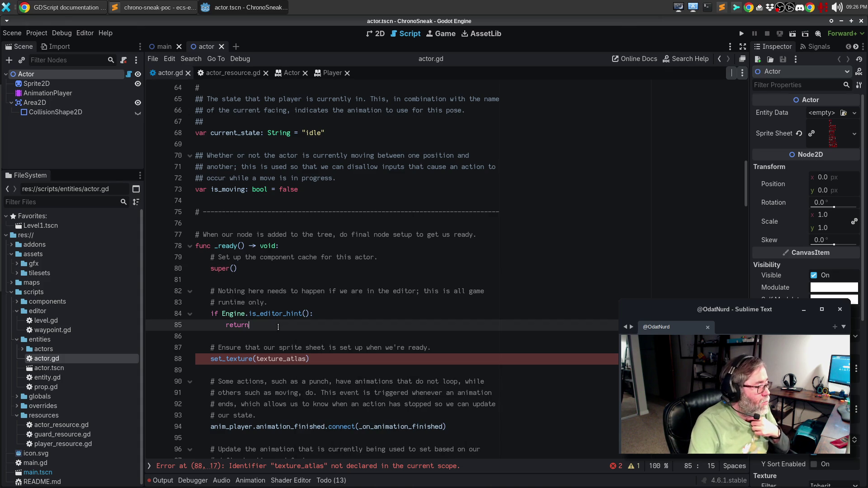
{"action": "left_click", "coordinate": [328, 314]}
{"action": "left_click", "coordinate": [313, 326]}
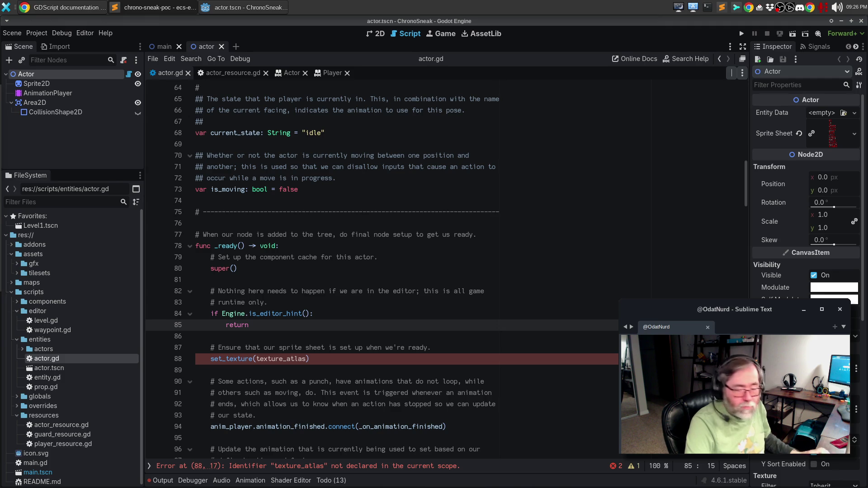
{"action": "left_click", "coordinate": [284, 337]}
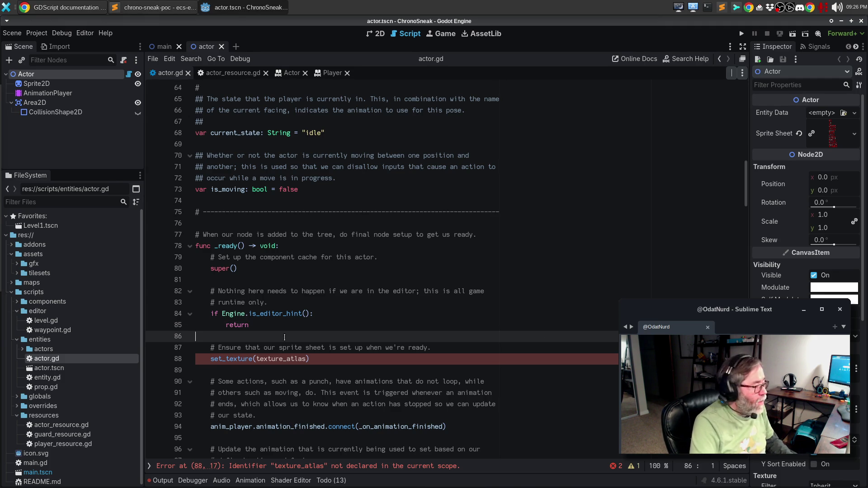
{"action": "type", "text": "print(\"'%s' has entered the tree\" % entity_data.display_name)"}
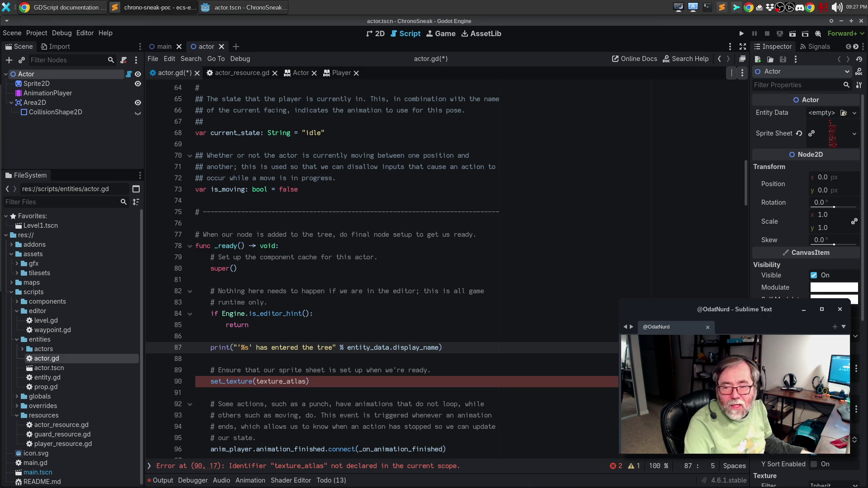
Add an aligned _update_editor_visuals() call on a new line above the print in _ready.
{"action": "left_click", "coordinate": [289, 340]}
{"action": "key", "text": "Return"}
{"action": "type", "text": "_update_editor_visuals()"}
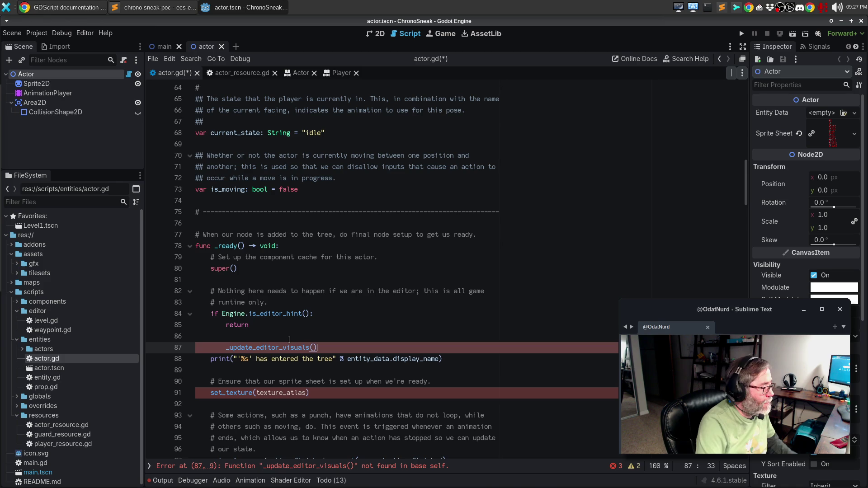
{"action": "key", "text": "shift+Tab"}
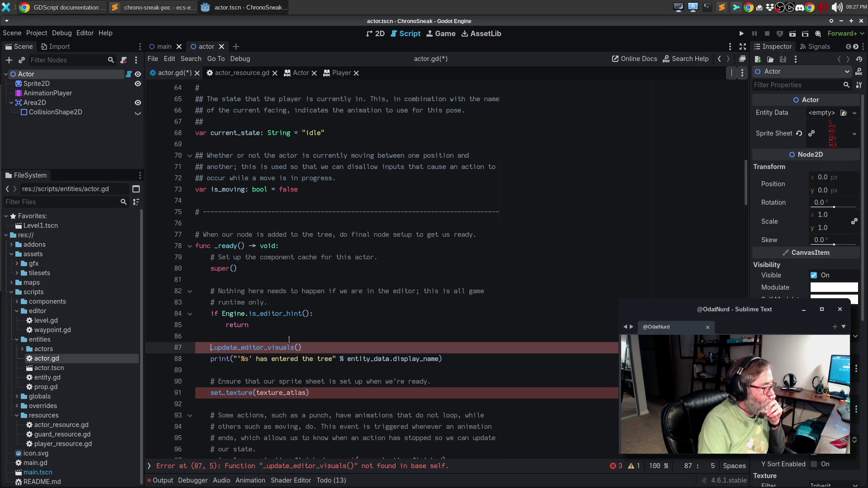
Delete the old sprite-sheet setup comment and set_texture(texture_atlas) line from _ready.
{"action": "scroll", "coordinate": [290, 339], "scroll_direction": "down", "scroll_amount": 5}
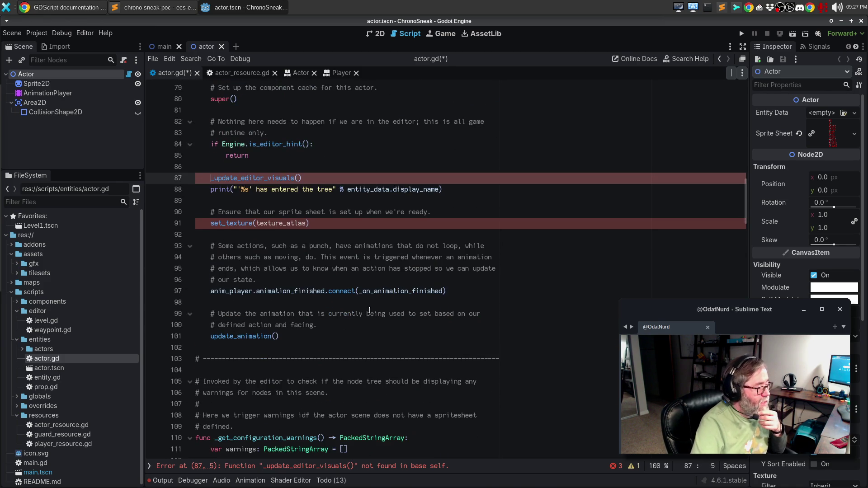
{"action": "key", "text": "Down"}
{"action": "key", "text": "Down"}
{"action": "key", "text": "Down"}
{"action": "key", "text": "Home"}
{"action": "key", "text": "shift+Down"}
{"action": "key", "text": "shift+Down"}
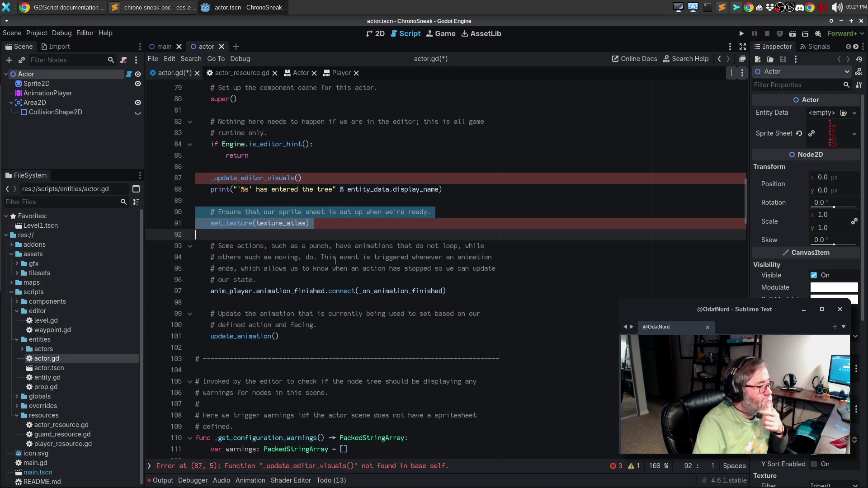
{"action": "key", "text": "BackSpace"}
{"action": "key", "text": "BackSpace"}
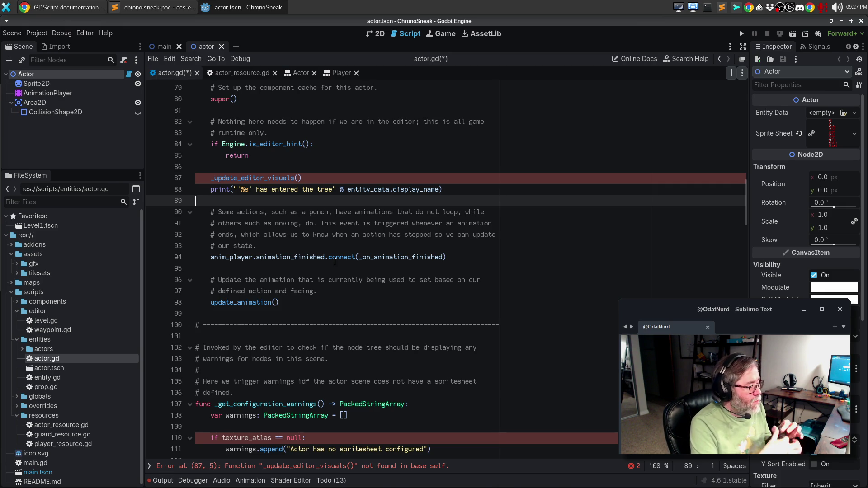
{"action": "scroll", "coordinate": [339, 289], "scroll_direction": "up", "scroll_amount": 8}
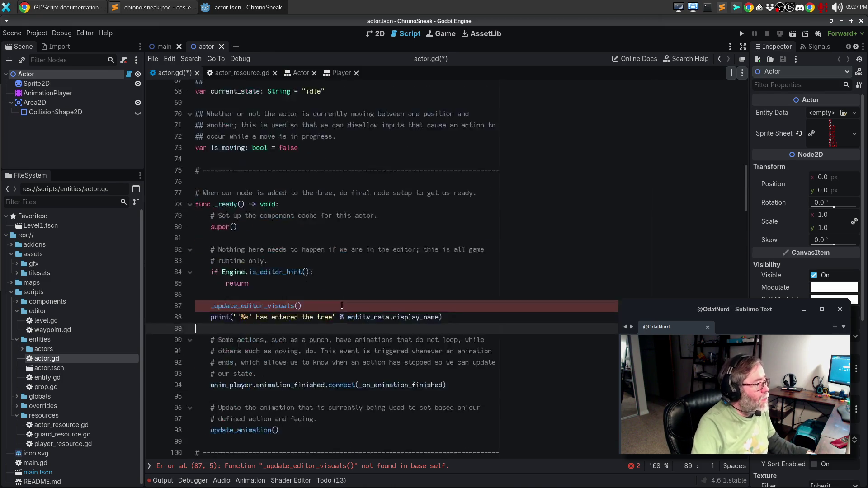
{"action": "scroll", "coordinate": [341, 306], "scroll_direction": "up", "scroll_amount": 16}
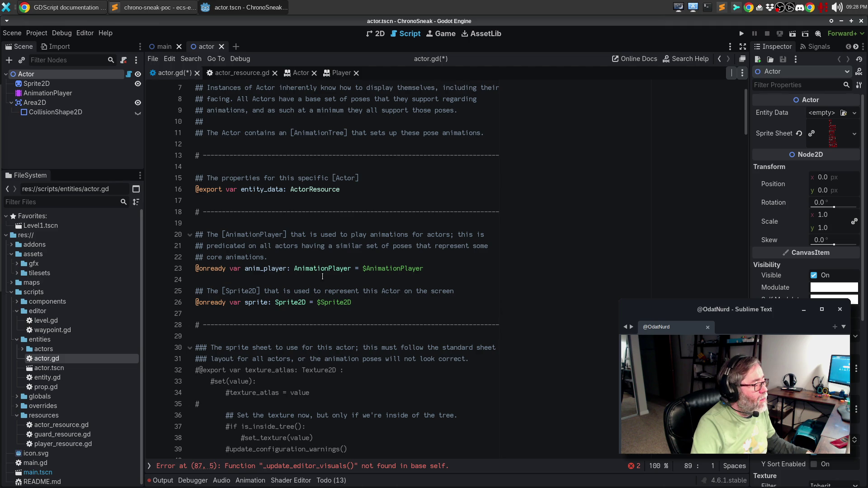
{"action": "scroll", "coordinate": [323, 276], "scroll_direction": "down", "scroll_amount": 8}
{"action": "scroll", "coordinate": [322, 276], "scroll_direction": "up", "scroll_amount": 7}
{"action": "scroll", "coordinate": [322, 276], "scroll_direction": "down", "scroll_amount": 17}
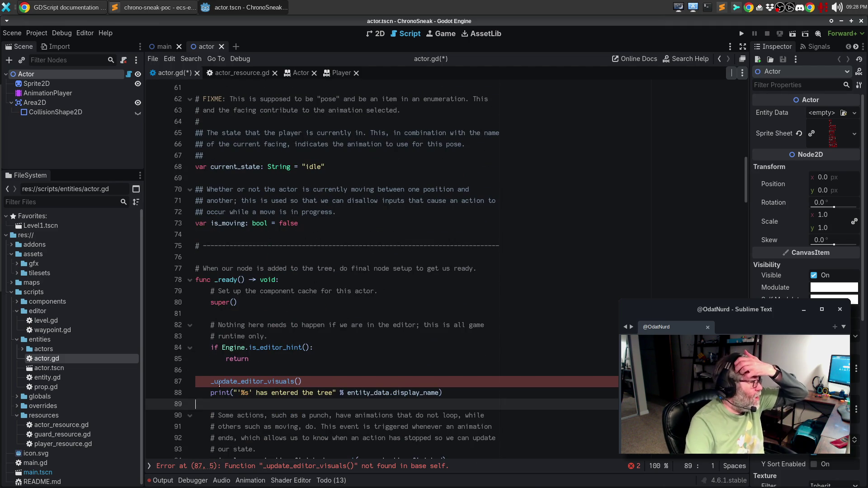
{"action": "scroll", "coordinate": [266, 361], "scroll_direction": "down", "scroll_amount": 7}
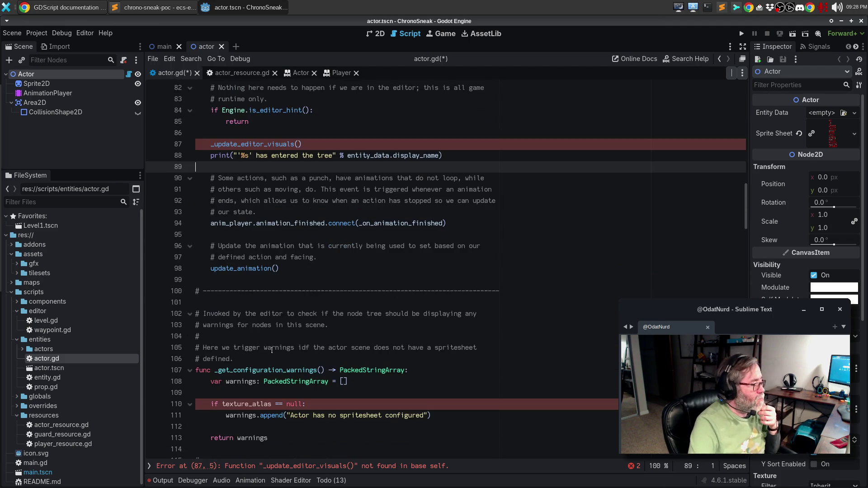
{"action": "left_click", "coordinate": [222, 403]}
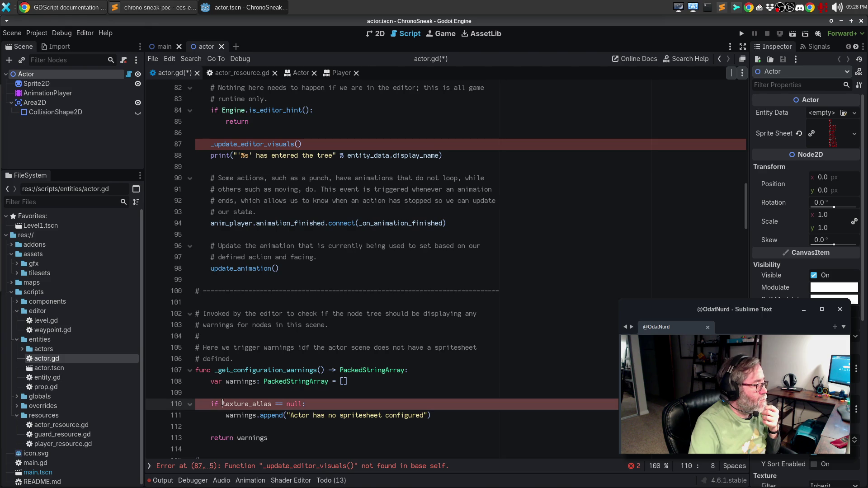
Change the missing-spritesheet warning to test entity_data.texture_atlas == null, then save actor.gd.
{"action": "type", "text": "entity_i"}
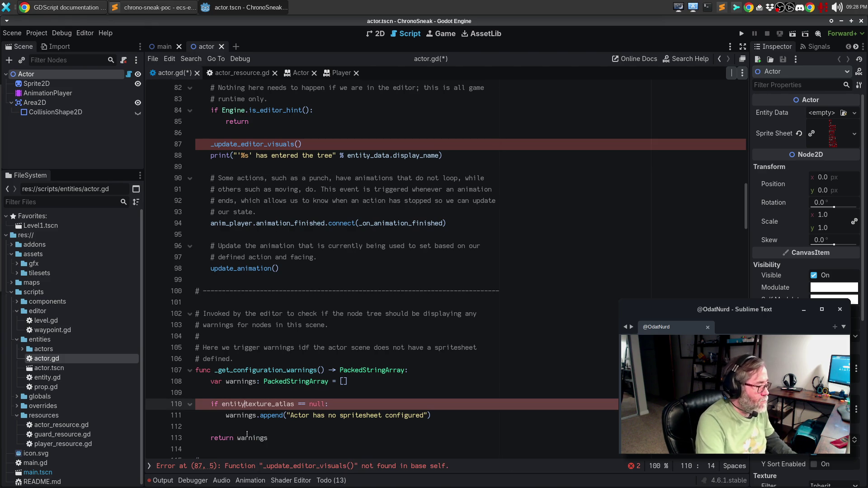
{"action": "key", "text": "BackSpace"}
{"action": "type", "text": "data."}
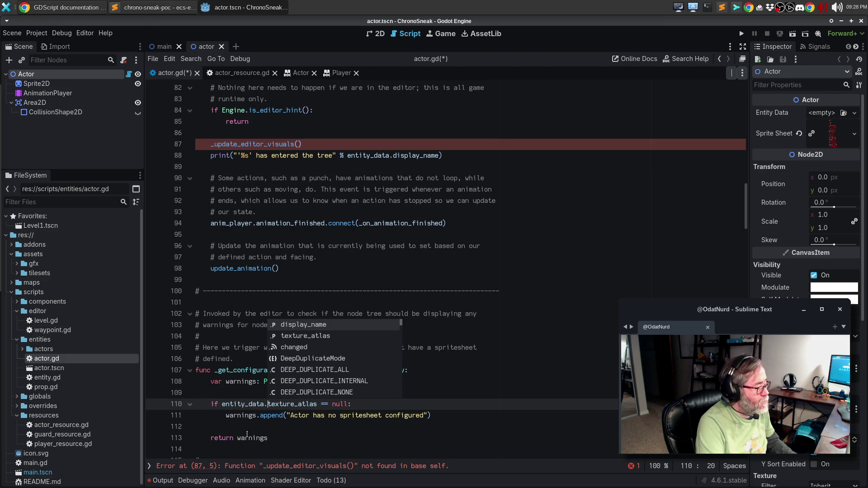
{"action": "key", "text": "Escape"}
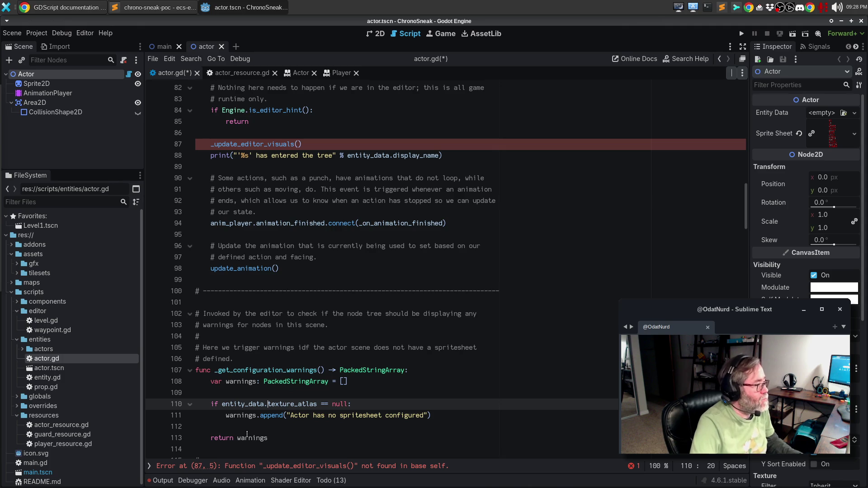
{"action": "left_click", "coordinate": [297, 416]}
{"action": "key", "text": "ctrl+s"}
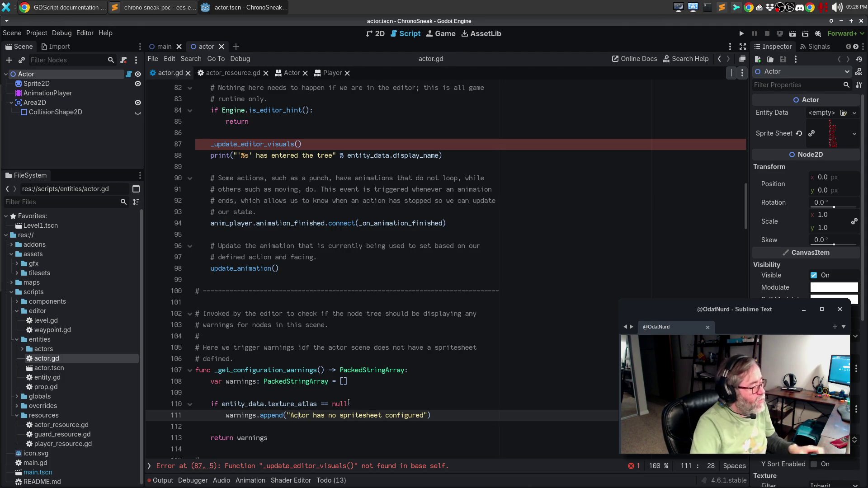
{"action": "scroll", "coordinate": [396, 407], "scroll_direction": "down", "scroll_amount": 3}
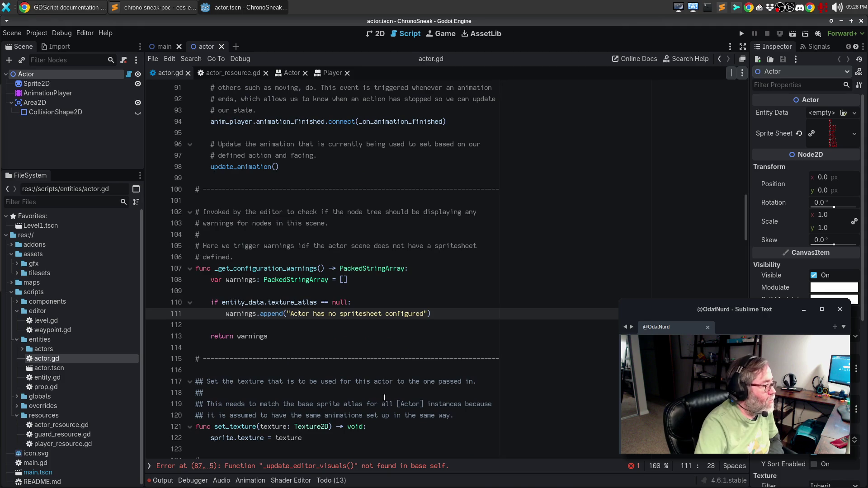
Overwrite set_texture and its doc comment with the pasted _update_editor_visuals function, removing its inner comment.
{"action": "scroll", "coordinate": [397, 381], "scroll_direction": "down", "scroll_amount": 3}
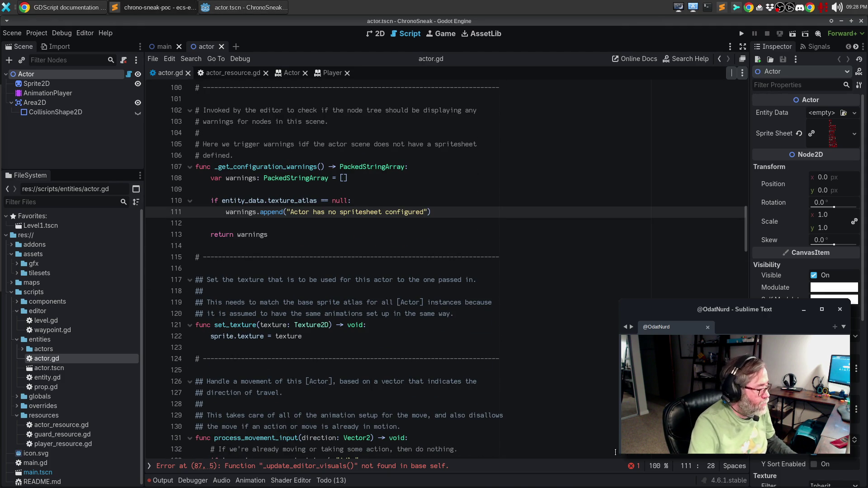
{"action": "mouse_move", "coordinate": [314, 335]}
{"action": "left_mouse_down"}
{"action": "mouse_move", "coordinate": [93, 276]}
{"action": "mouse_move", "coordinate": [103, 322]}
{"action": "left_mouse_up"}
{"action": "type", "text": "func _update_editor_visuals() -> void:     # If we have entity data and a sprite, then update the sprite.     if entity_data != null and sprite != null:         sprite.texture = entity_data.texture_atlas"}
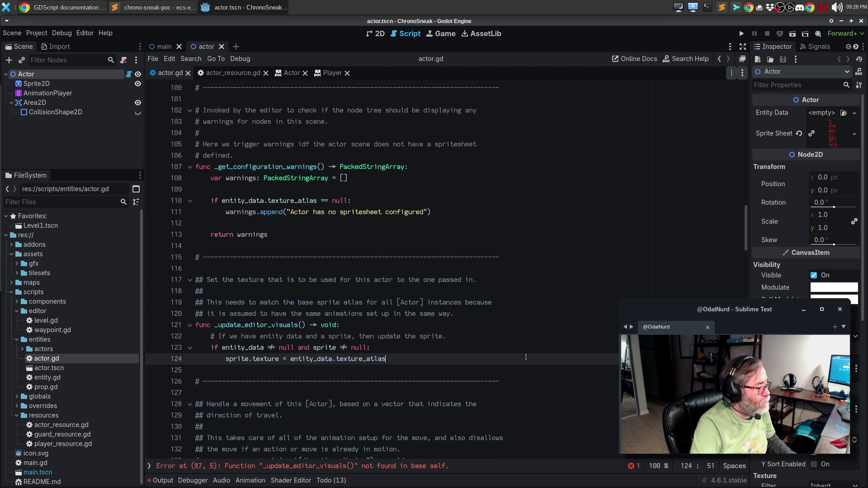
{"action": "left_click", "coordinate": [466, 333]}
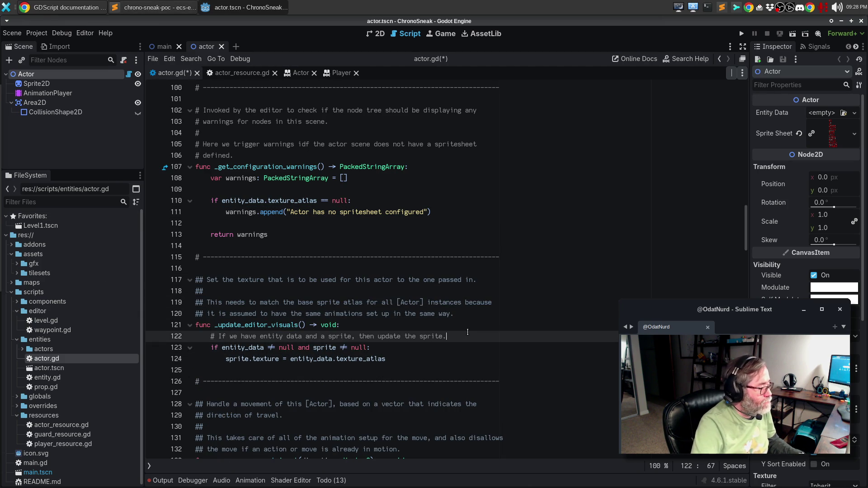
{"action": "key", "text": "ctrl+shift+k"}
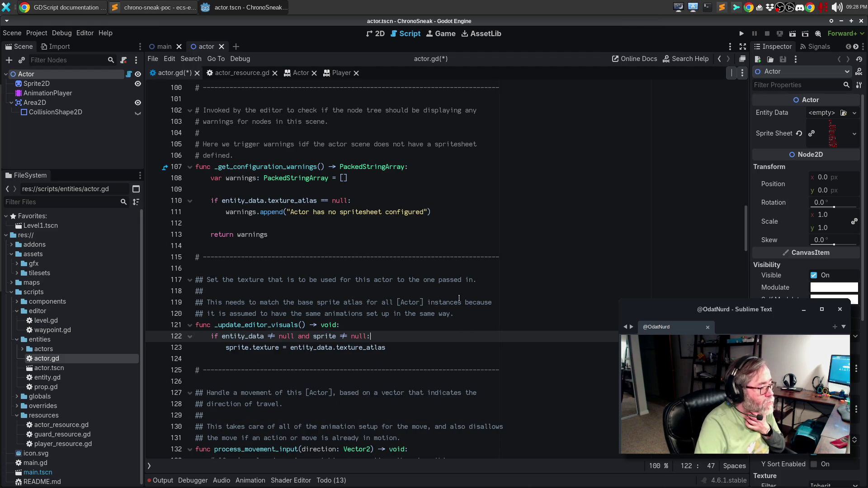
Replace the old summary with '## Update the visualization for this actor based on its entity data.'.
{"action": "left_click", "coordinate": [438, 273]}
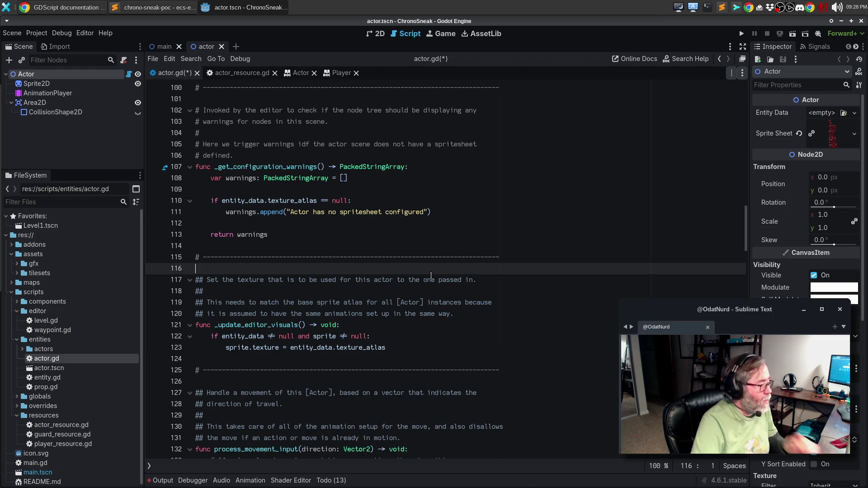
{"action": "key", "text": "Return"}
{"action": "type", "text": "## Update the visualization"}
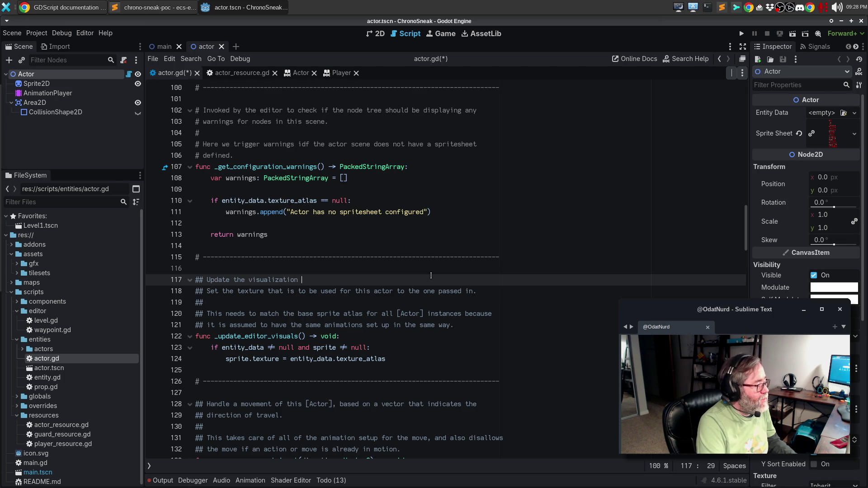
{"action": "type", "text": " for this actor based on "}
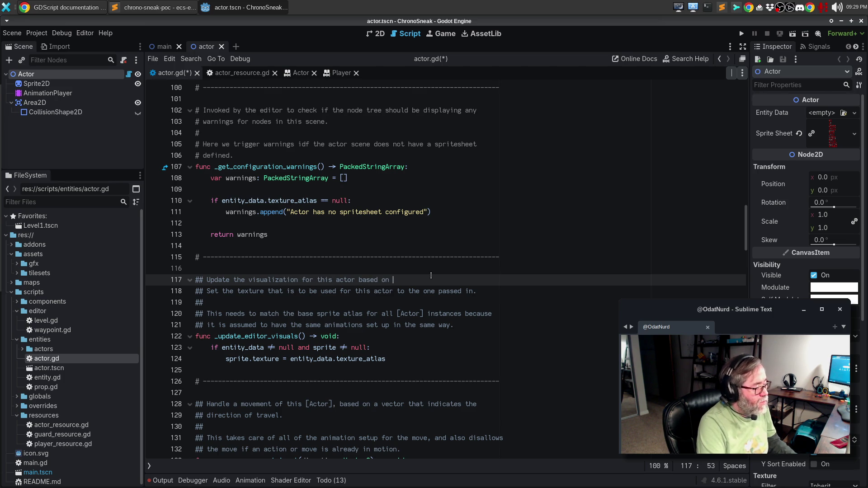
{"action": "type", "text": "its e"}
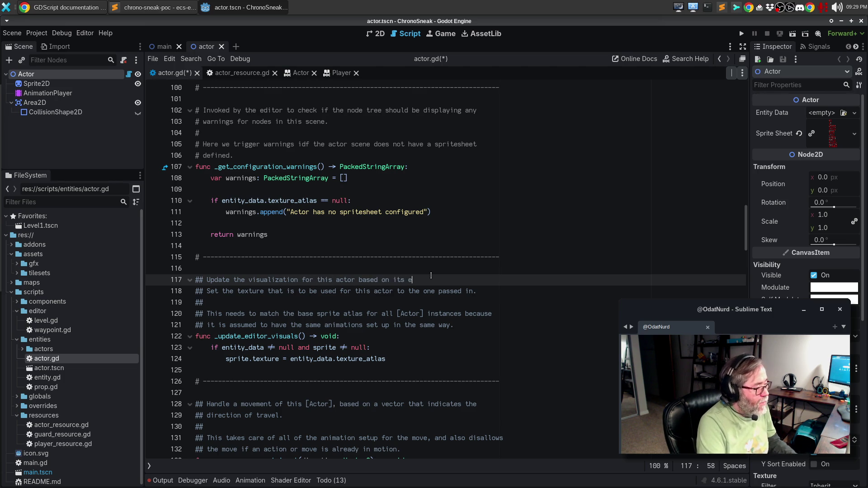
{"action": "type", "text": "ntity data."}
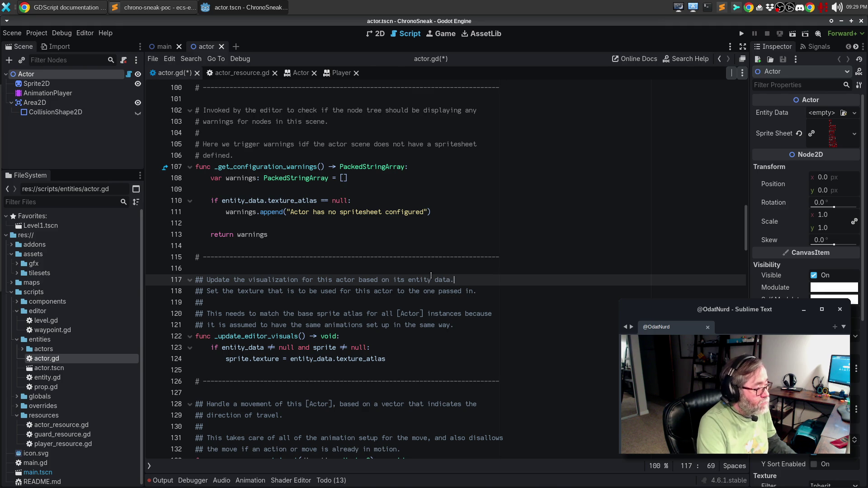
{"action": "key", "text": "Down"}
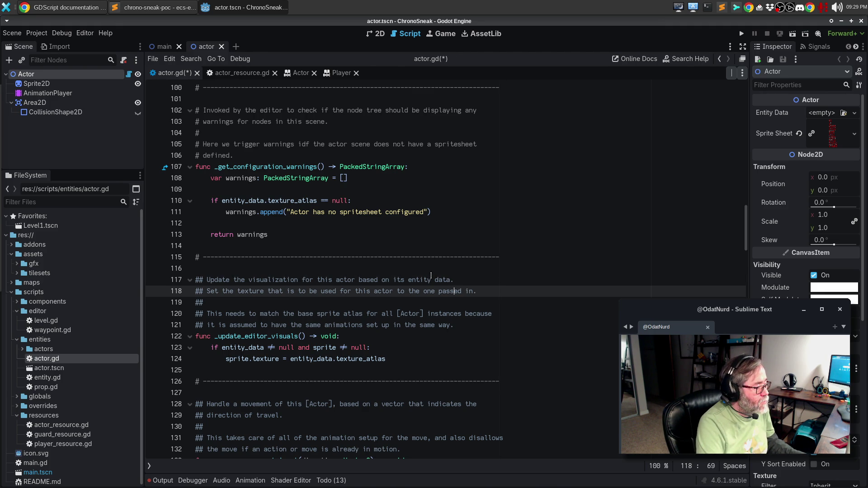
{"action": "key", "text": "ctrl+shift+k"}
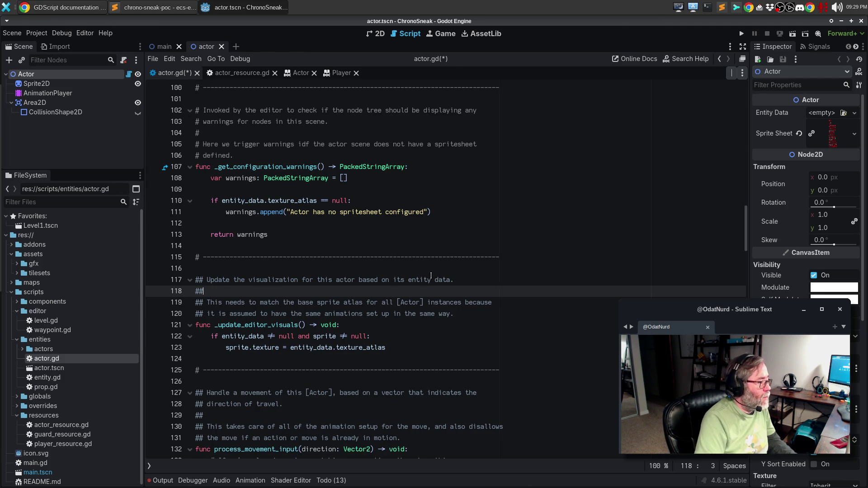
Reword the next comment line to mention the texture atlas in the entity data, and reflow it.
{"action": "key", "text": "Down"}
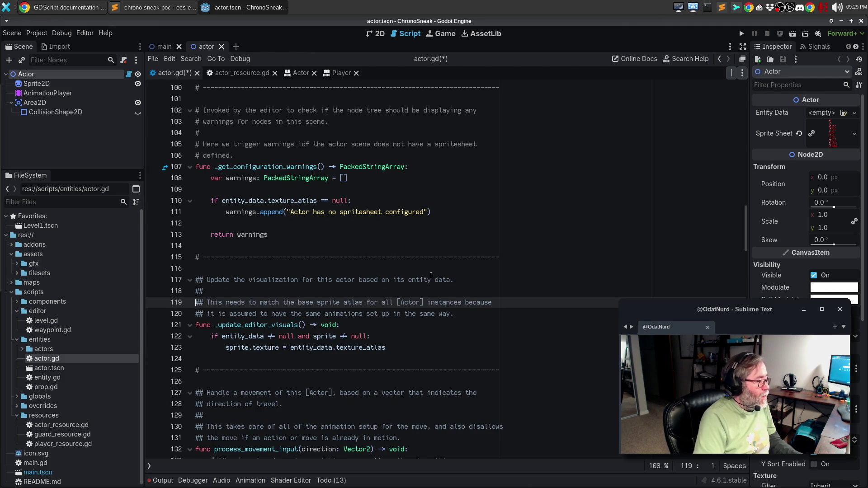
{"action": "key", "text": "Left"}
{"action": "type", "text": "the te"}
{"action": "type", "text": "xture at"}
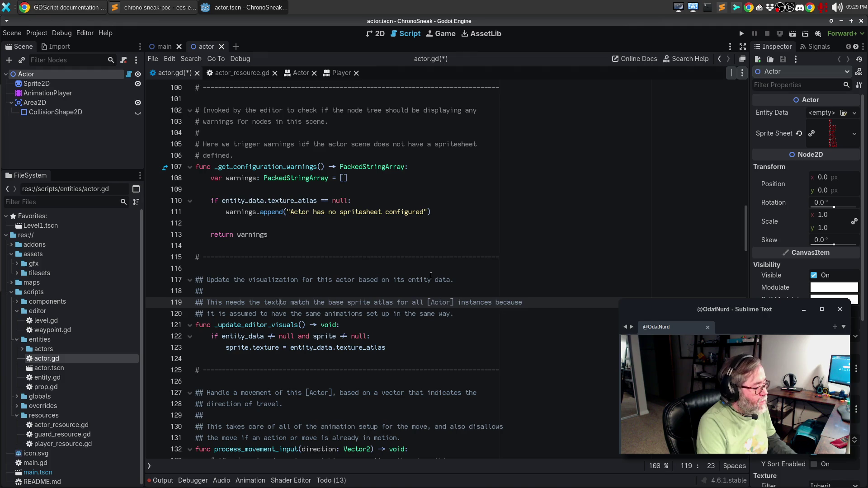
{"action": "type", "text": "las in the entity"}
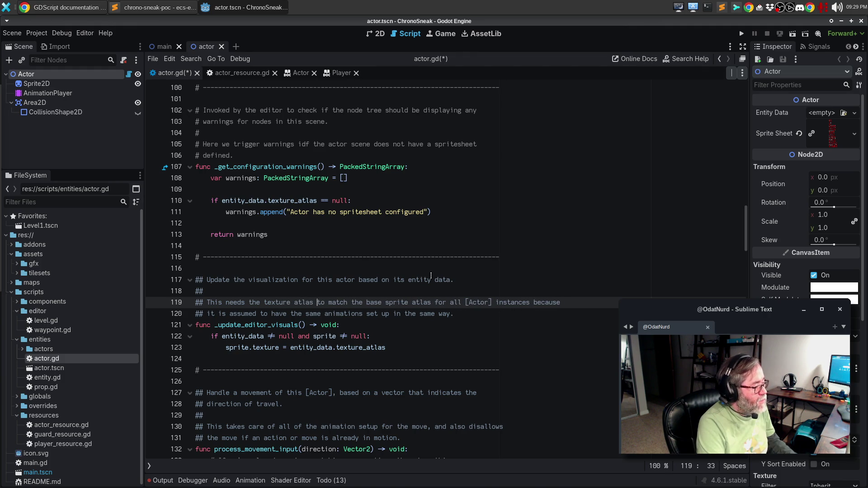
{"action": "type", "text": " data to to"}
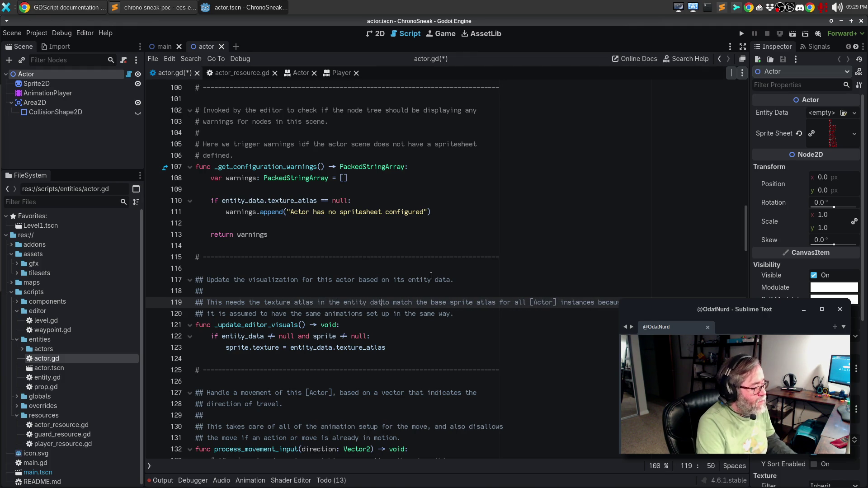
{"action": "key", "text": "Delete"}
{"action": "key", "text": "Delete"}
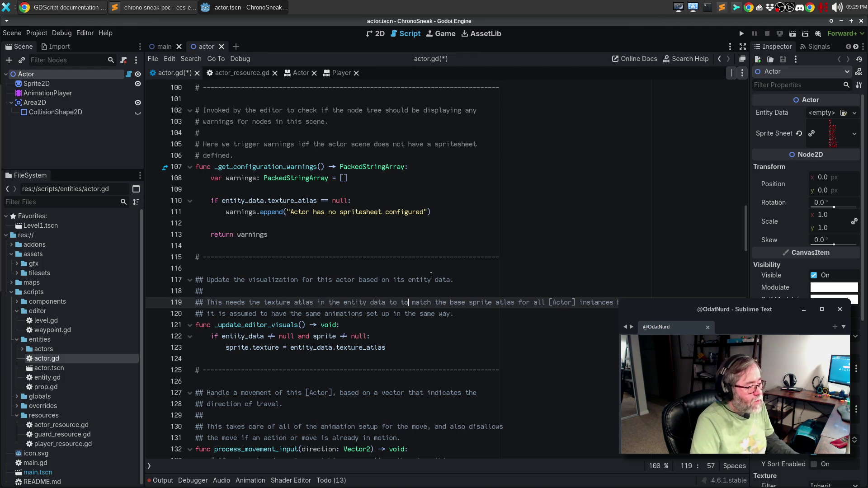
{"action": "key", "text": "alt+q"}
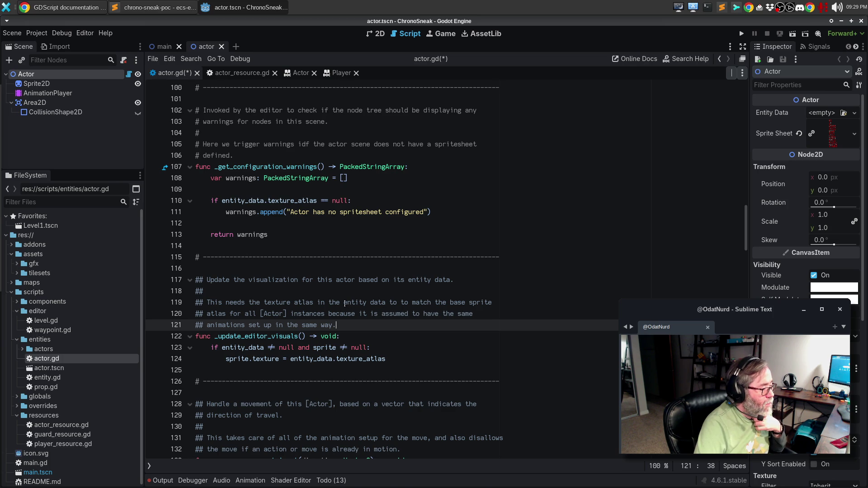
Turn 'entity data' into a [member entity_data] reference and reflow the comment.
{"action": "left_click_drag", "start_coordinate": [341, 303], "coordinate": [385, 300]}
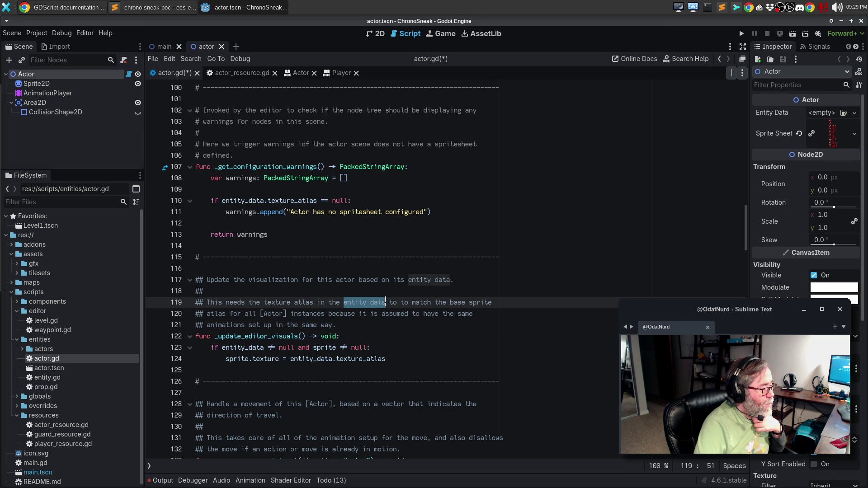
{"action": "key", "text": "BackSpace"}
{"action": "key", "text": "BackSpace"}
{"action": "key", "text": "BackSpace"}
{"action": "type", "text": "["}
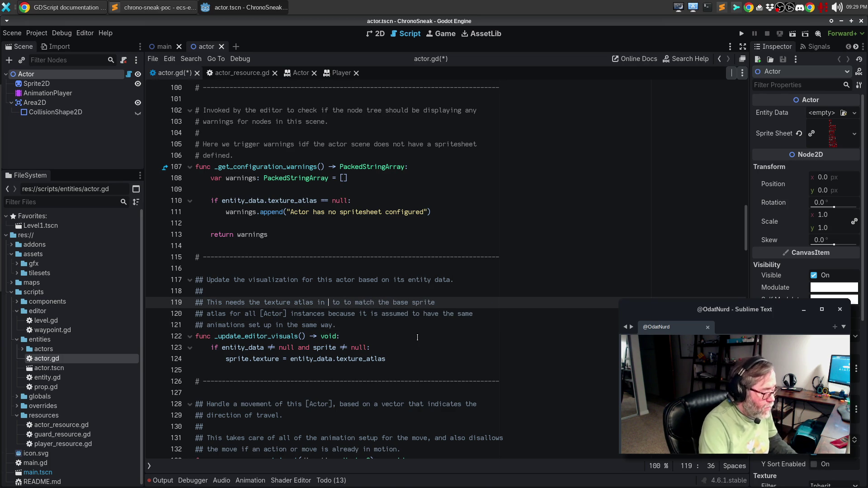
{"action": "type", "text": "membe"}
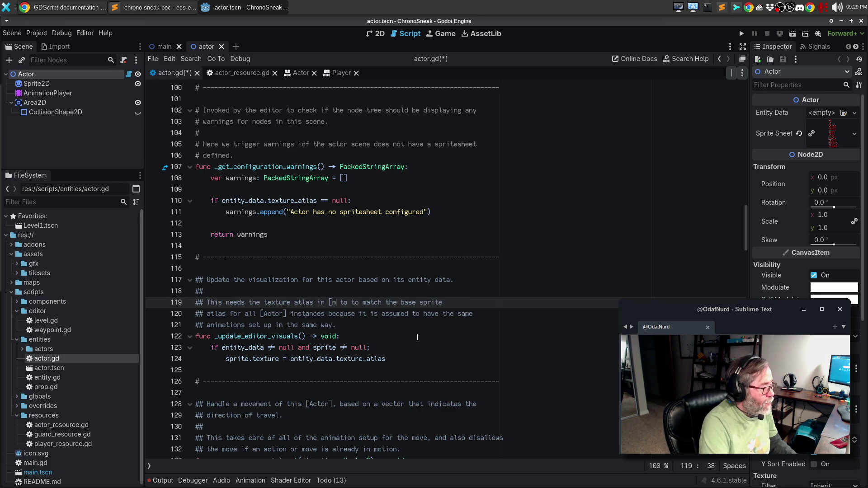
{"action": "type", "text": "r entity_d"}
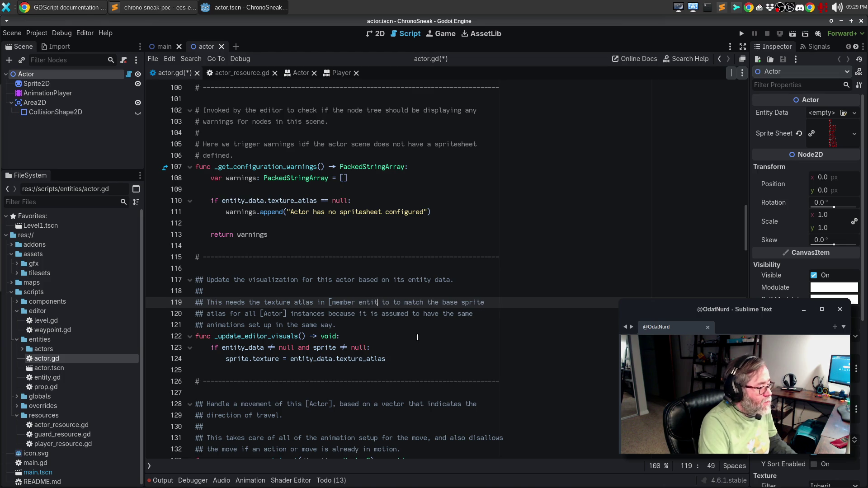
{"action": "type", "text": "ata"}
{"action": "key", "text": "alt+q"}
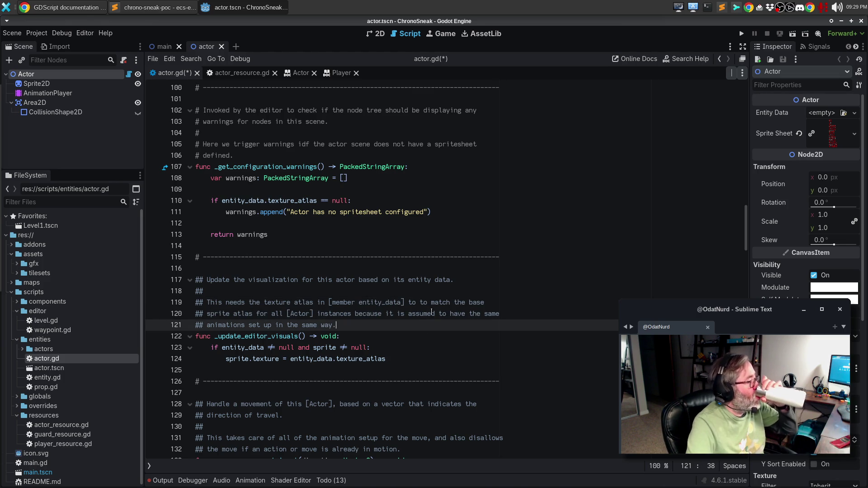
{"action": "scroll", "coordinate": [429, 308], "scroll_direction": "down", "scroll_amount": 3}
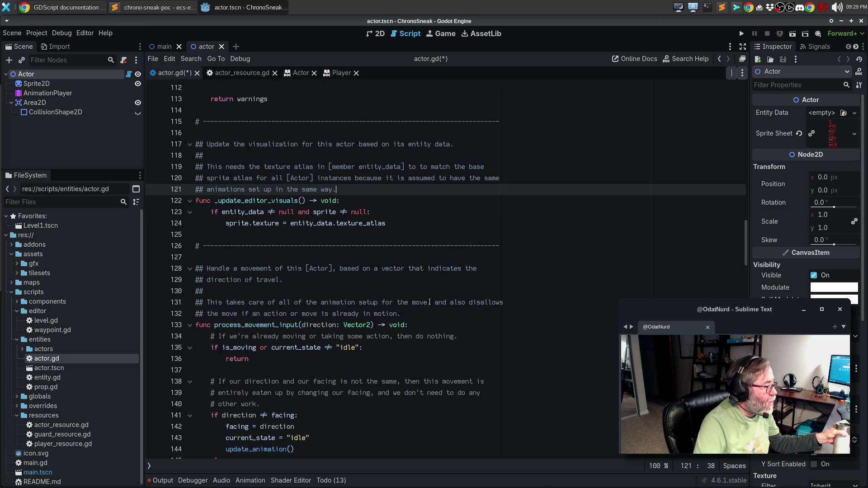
{"action": "scroll", "coordinate": [430, 309], "scroll_direction": "down", "scroll_amount": 6}
{"action": "scroll", "coordinate": [431, 310], "scroll_direction": "down", "scroll_amount": 12}
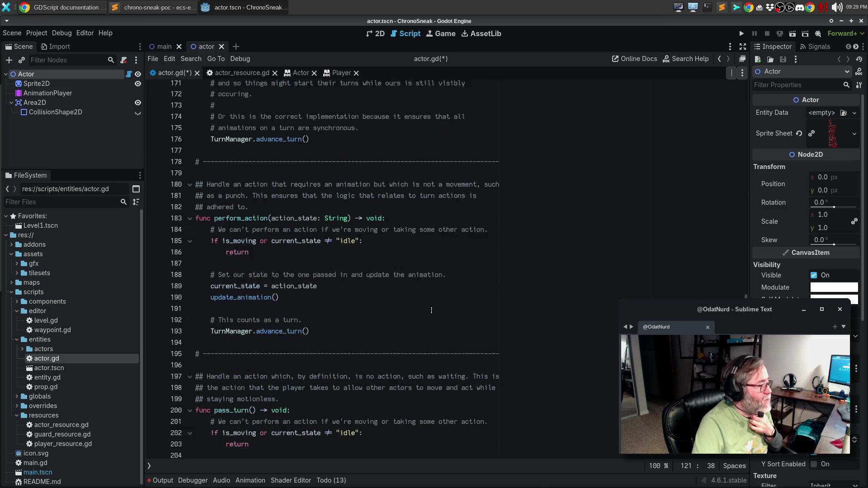
{"action": "scroll", "coordinate": [447, 296], "scroll_direction": "down", "scroll_amount": 3}
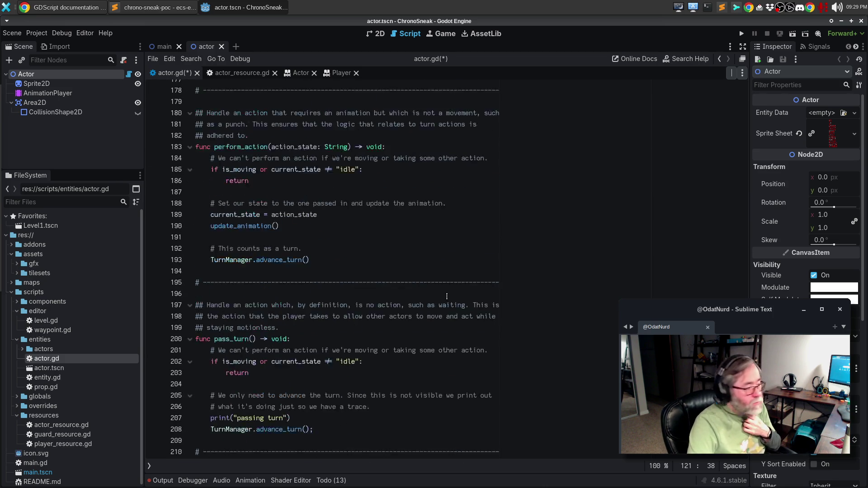
Review the turn and animation functions in actor.gd and save the script.
{"action": "scroll", "coordinate": [445, 286], "scroll_direction": "down", "scroll_amount": 7}
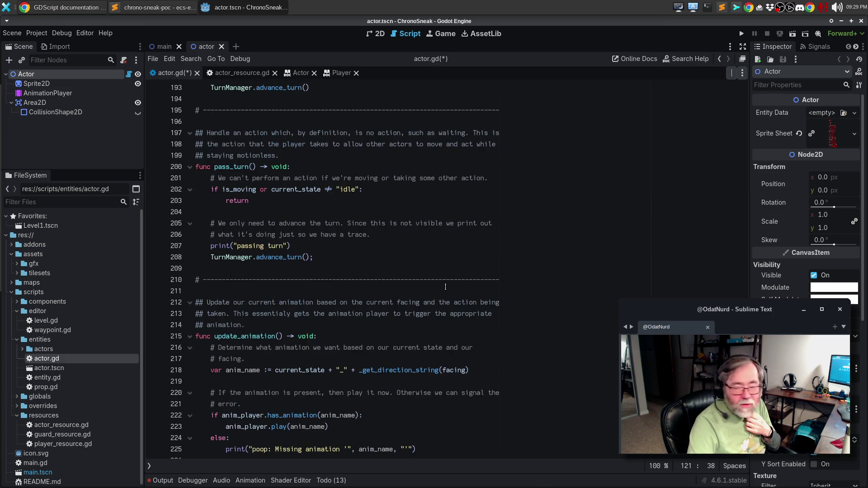
{"action": "scroll", "coordinate": [445, 287], "scroll_direction": "down", "scroll_amount": 5}
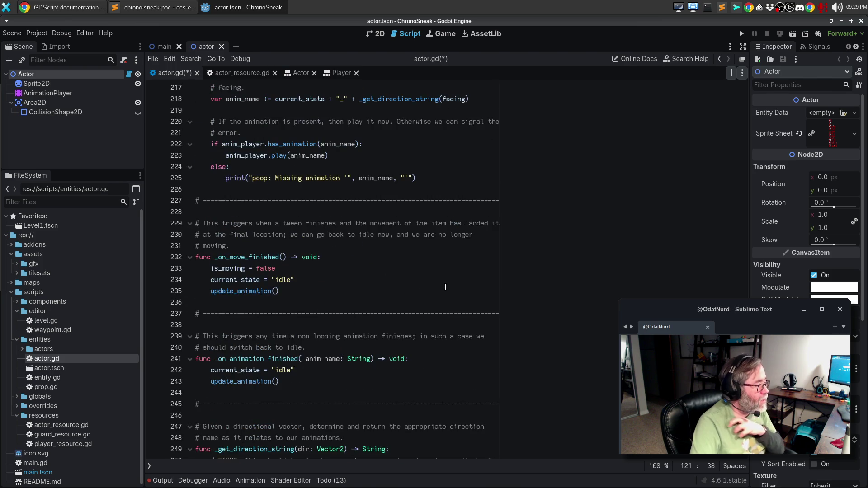
{"action": "scroll", "coordinate": [446, 286], "scroll_direction": "down", "scroll_amount": 3}
{"action": "scroll", "coordinate": [438, 286], "scroll_direction": "down", "scroll_amount": 6}
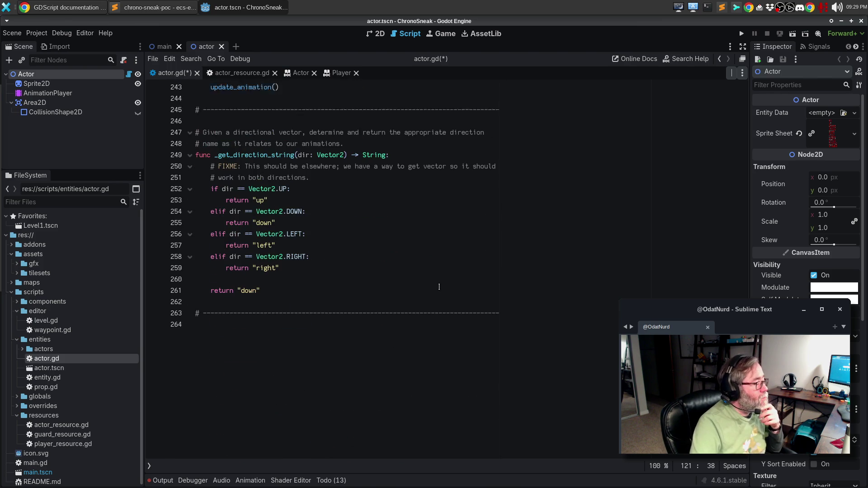
{"action": "scroll", "coordinate": [439, 287], "scroll_direction": "up", "scroll_amount": 17}
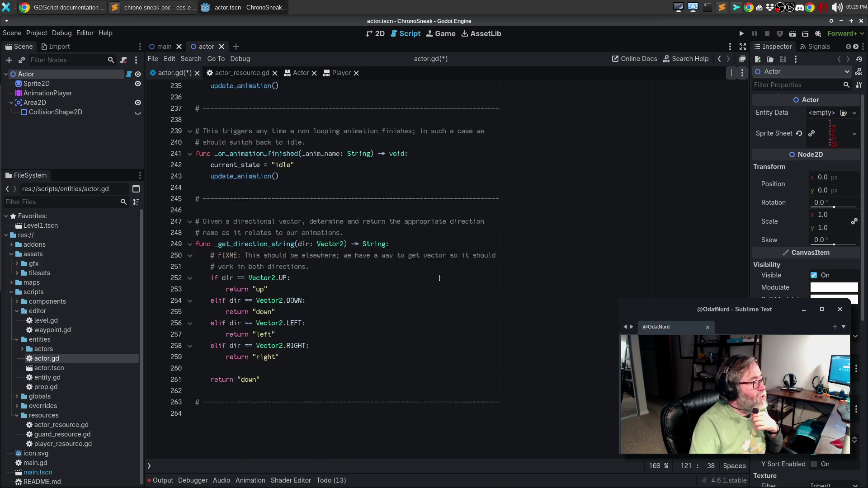
{"action": "key", "text": "ctrl+s"}
{"action": "scroll", "coordinate": [440, 270], "scroll_direction": "up", "scroll_amount": 20}
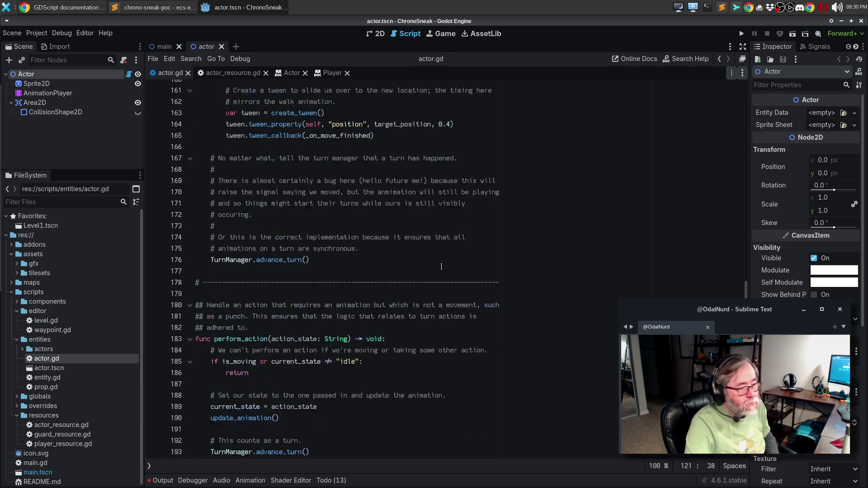
{"action": "scroll", "coordinate": [446, 269], "scroll_direction": "up", "scroll_amount": 2}
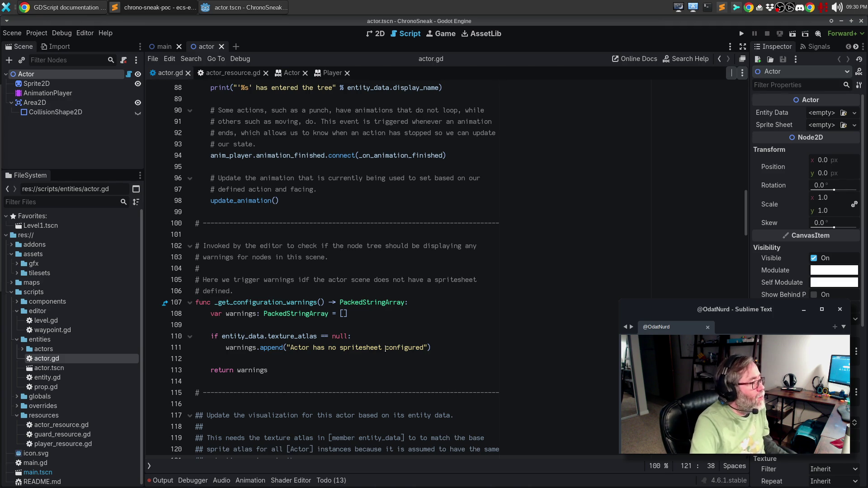
Paste a _process function that refreshes editor visuals below _ready.
{"action": "scroll", "coordinate": [453, 346], "scroll_direction": "up", "scroll_amount": 7}
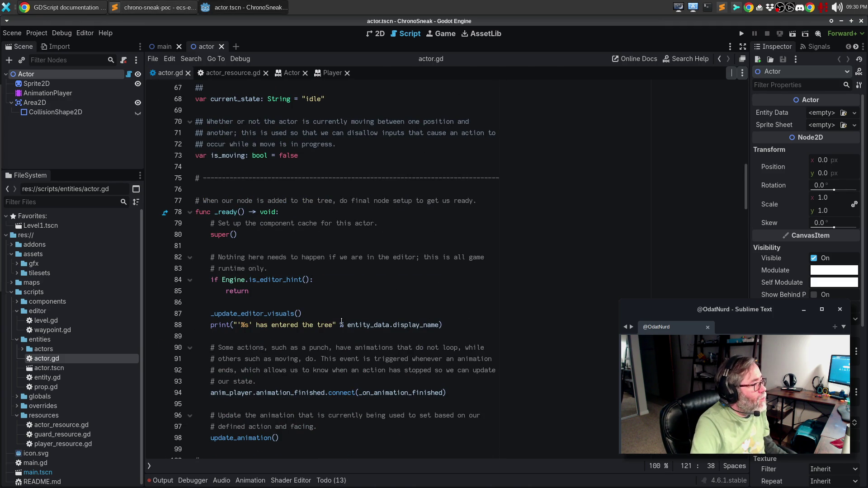
{"action": "scroll", "coordinate": [340, 317], "scroll_direction": "down", "scroll_amount": 3}
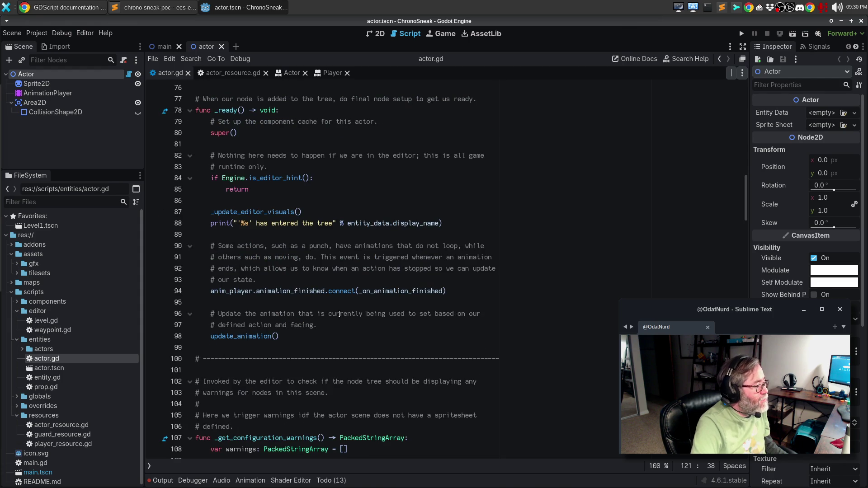
{"action": "scroll", "coordinate": [339, 313], "scroll_direction": "down", "scroll_amount": 1}
{"action": "left_click", "coordinate": [288, 313]}
{"action": "key", "text": "Return"}
{"action": "type", "text": "func _process(_delta: float) -> void:     # If we are in the editor, then update the editor visuals to update the     # sprite that is used; doing this in process means that the editor updates     # right away when you set the resource.     if Engine.is_editor_hint():         _update_editor_visuals()         return"}
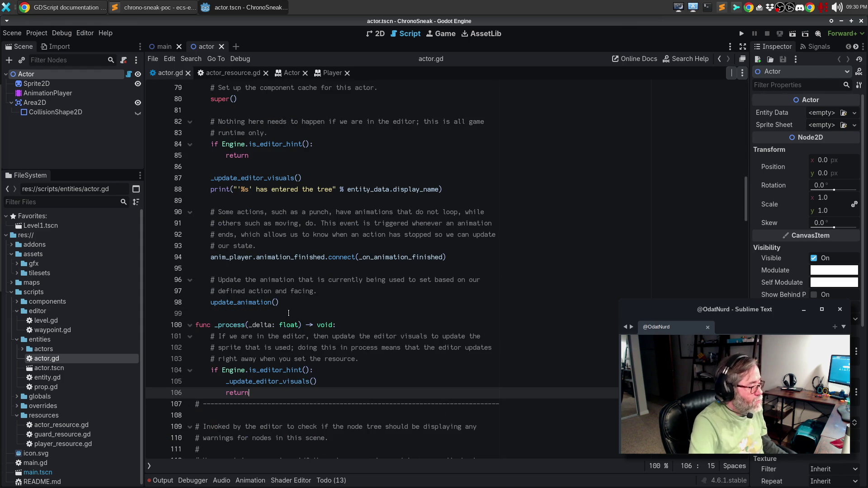
{"action": "key", "text": "Return"}
{"action": "key", "text": "Down"}
{"action": "key", "text": "Down"}
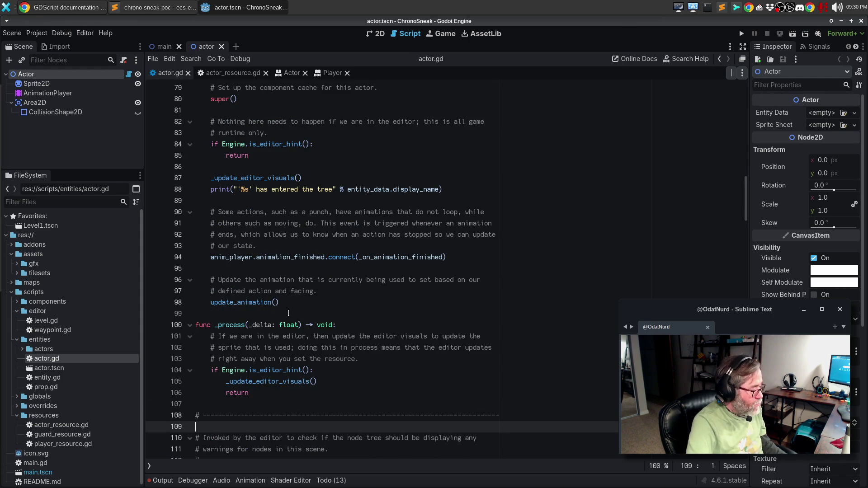
{"action": "key", "text": "Up"}
{"action": "key", "text": "Up"}
{"action": "key", "text": "Up"}
{"action": "key", "text": "Right"}
{"action": "key", "text": "Right"}
{"action": "key", "text": "Right"}
Add a dashed '# ----' separator line above _process and save actor.gd.
{"action": "key", "text": "Up"}
{"action": "key", "text": "Up"}
{"action": "key", "text": "Up"}
{"action": "key", "text": "Down"}
{"action": "key", "text": "Return"}
{"action": "key", "text": "Up"}
{"action": "key", "text": "ctrl+v"}
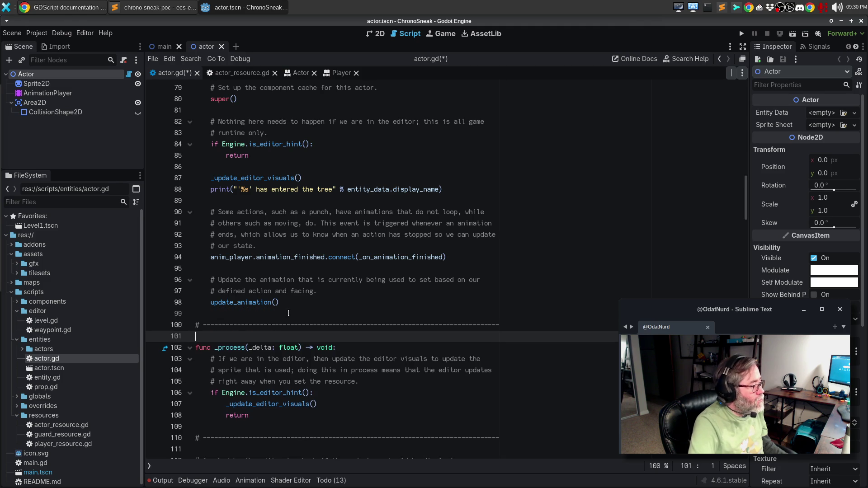
{"action": "key", "text": "ctrl+s"}
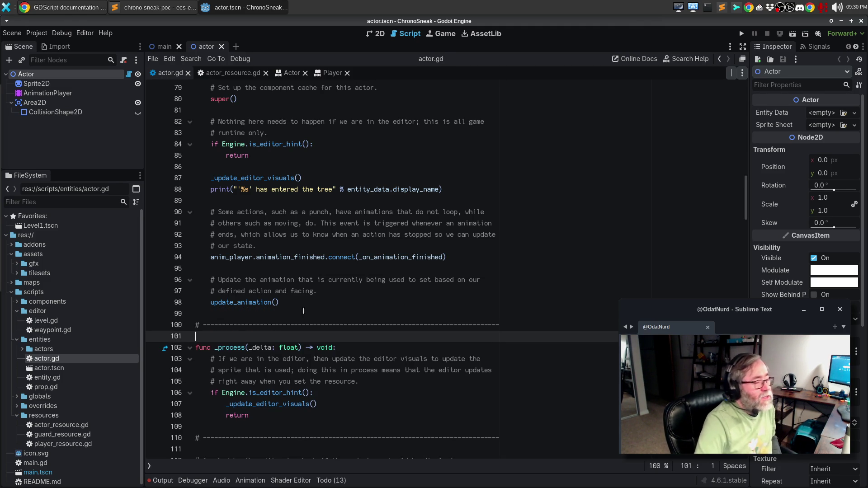
{"action": "scroll", "coordinate": [320, 202], "scroll_direction": "up", "scroll_amount": 7}
{"action": "scroll", "coordinate": [320, 202], "scroll_direction": "up", "scroll_amount": 19}
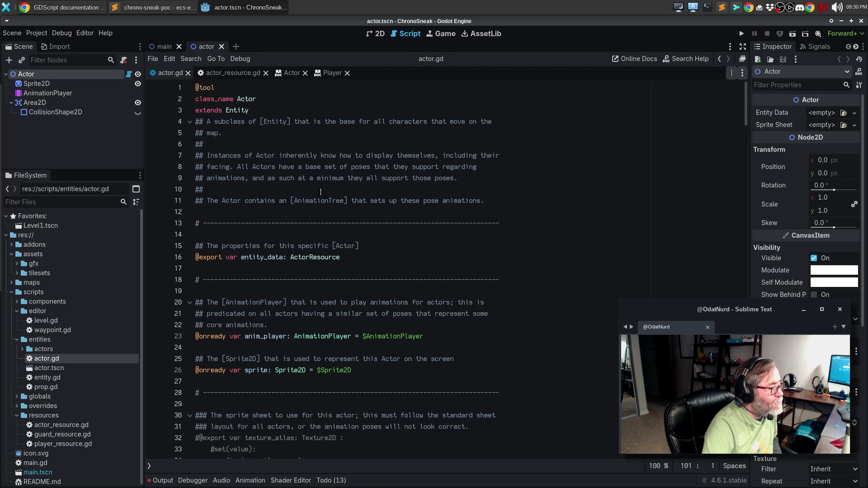
{"action": "scroll", "coordinate": [321, 190], "scroll_direction": "down", "scroll_amount": 5}
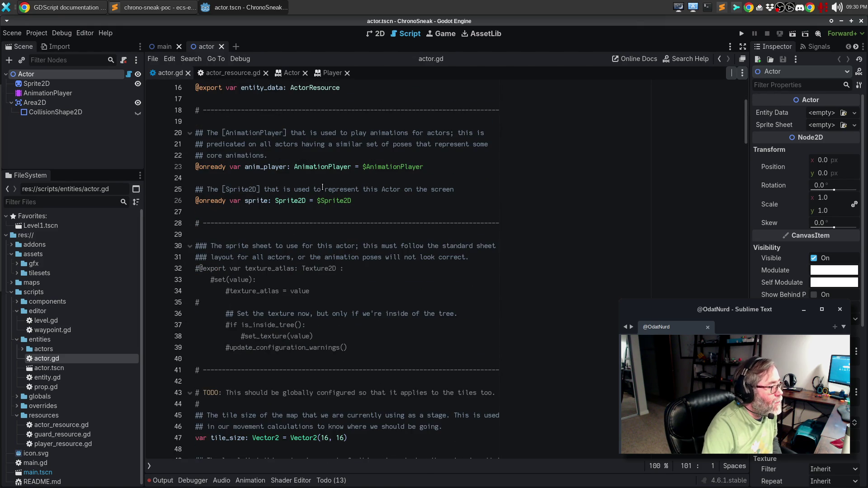
{"action": "left_click", "coordinate": [357, 258]}
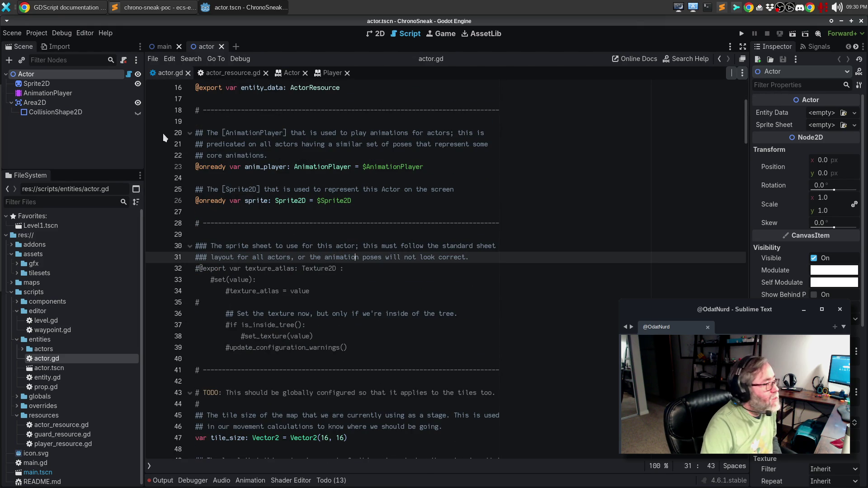
{"action": "left_click", "coordinate": [61, 81]}
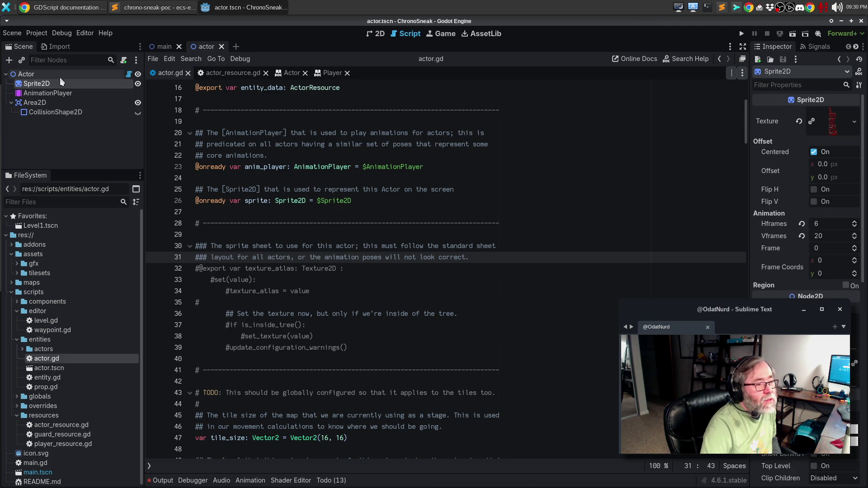
{"action": "left_click", "coordinate": [60, 75]}
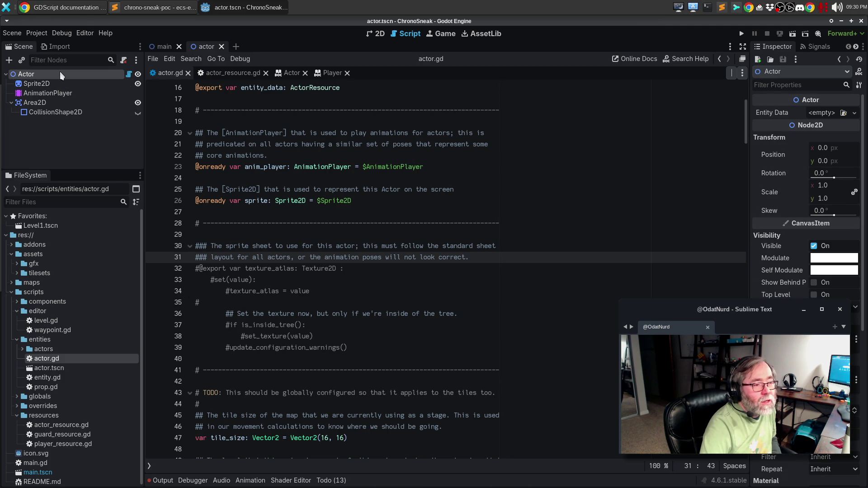
{"action": "left_click", "coordinate": [51, 82]}
{"action": "left_click", "coordinate": [50, 74]}
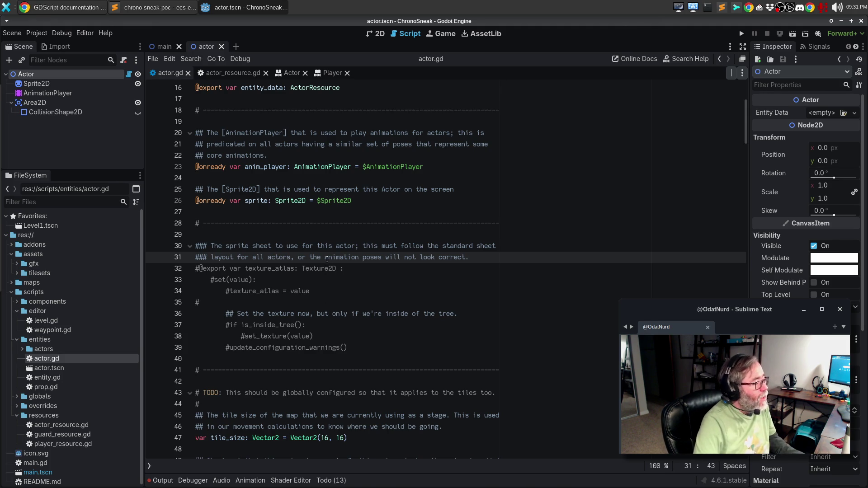
{"action": "key", "text": "ctrl+k"}
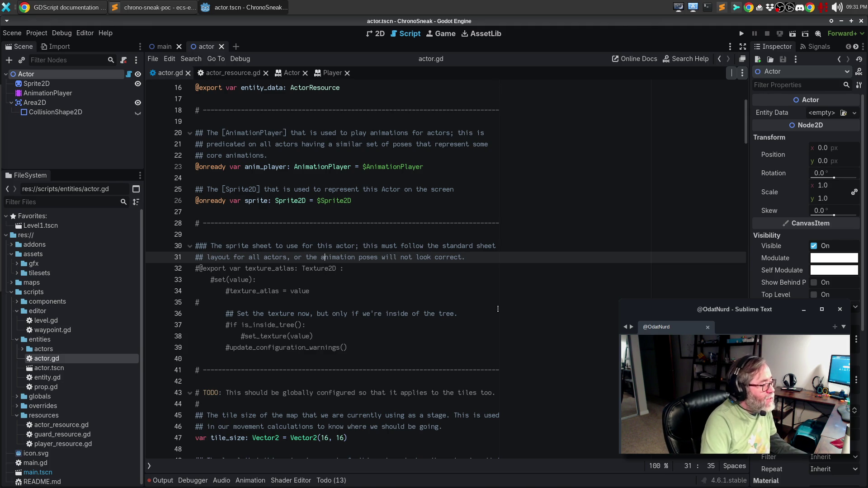
{"action": "key", "text": "ctrl+z"}
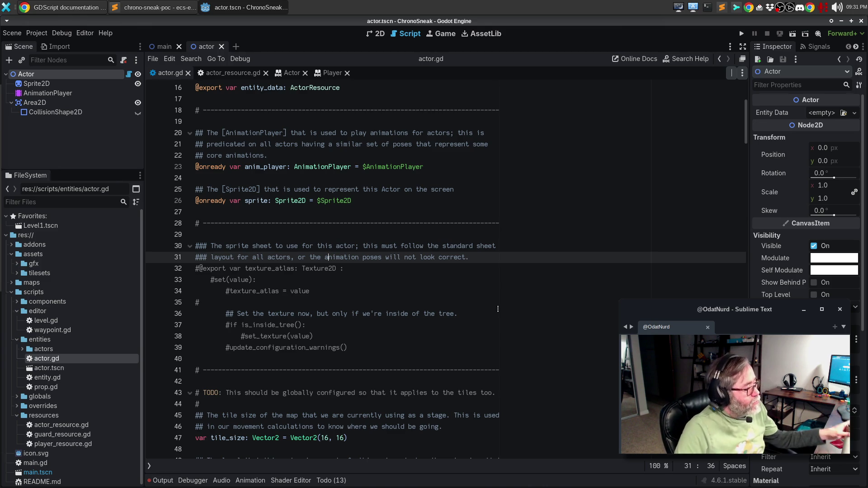
{"action": "mouse_move", "coordinate": [376, 352]}
{"action": "left_mouse_down"}
{"action": "mouse_move", "coordinate": [163, 255]}
{"action": "mouse_move", "coordinate": [170, 268]}
{"action": "left_mouse_up"}
{"action": "key", "text": "ctrl+k"}
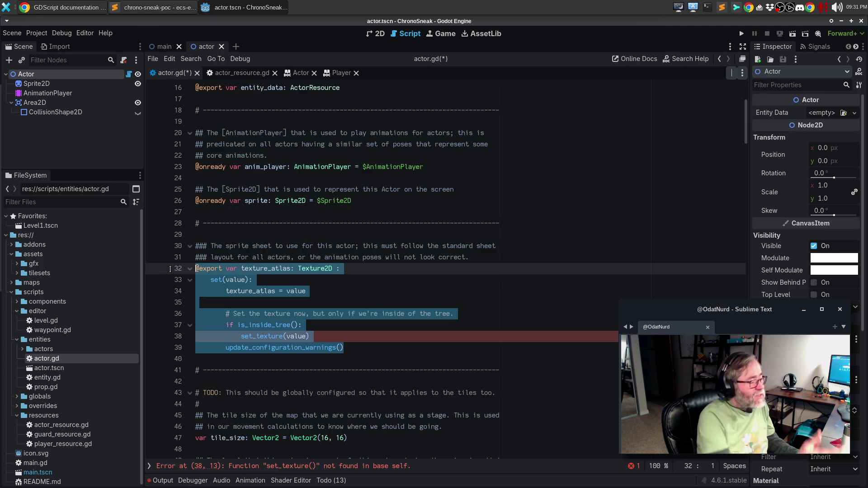
{"action": "key", "text": "ctrl+z"}
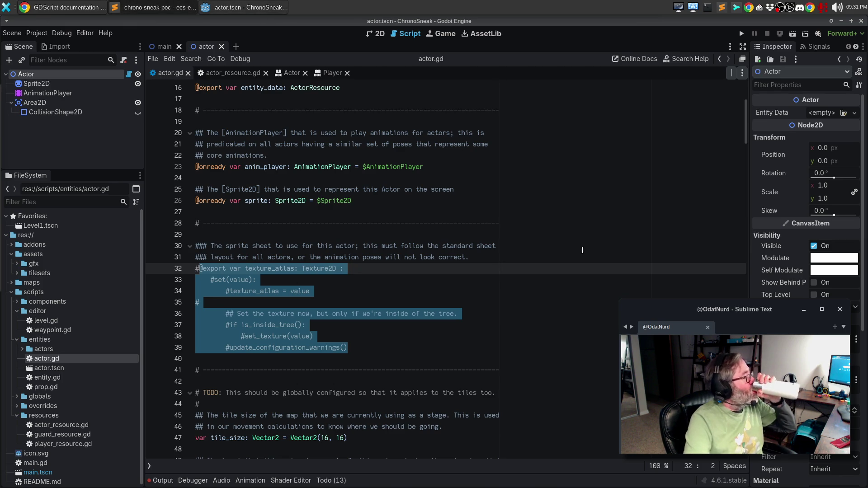
{"action": "scroll", "coordinate": [512, 287], "scroll_direction": "down", "scroll_amount": 16}
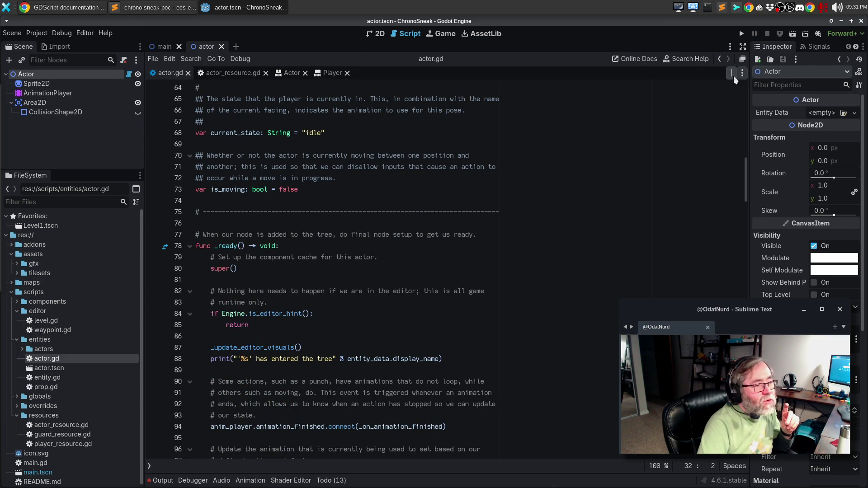
Create a folder named 'resources' inside res://assets, alongside gfx and tilesets.
{"action": "left_click", "coordinate": [11, 254]}
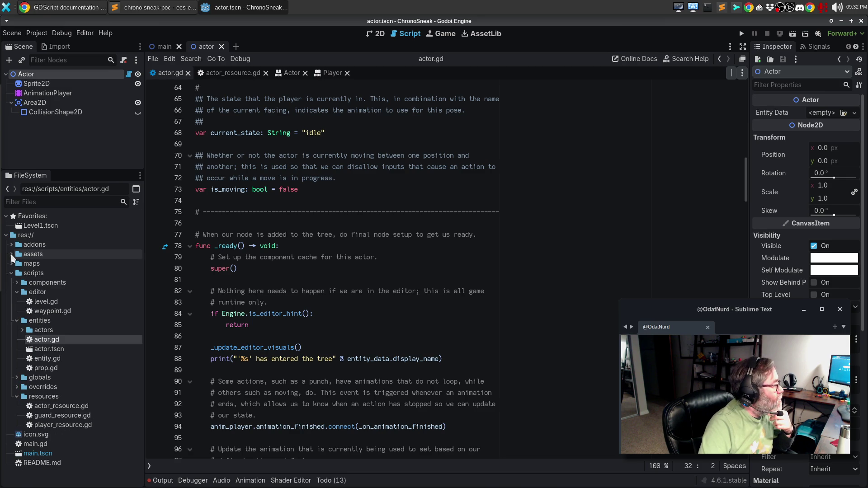
{"action": "right_click", "coordinate": [21, 237]}
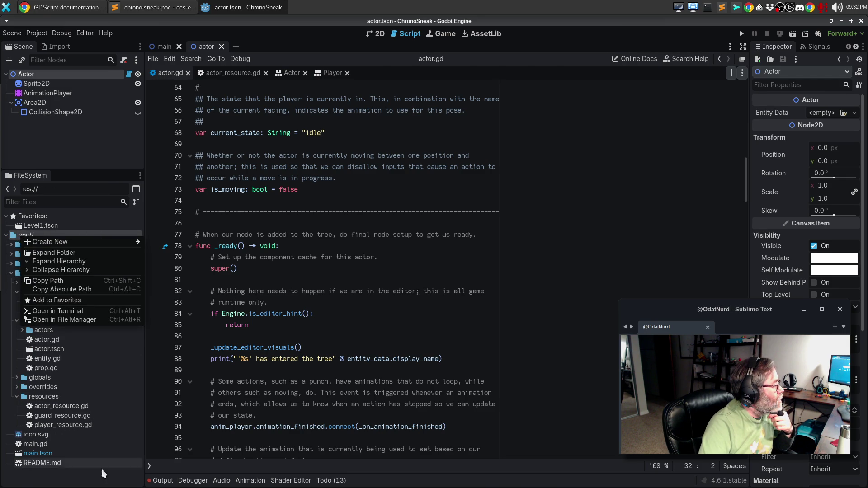
{"action": "left_click", "coordinate": [79, 478]}
{"action": "left_click", "coordinate": [12, 254]}
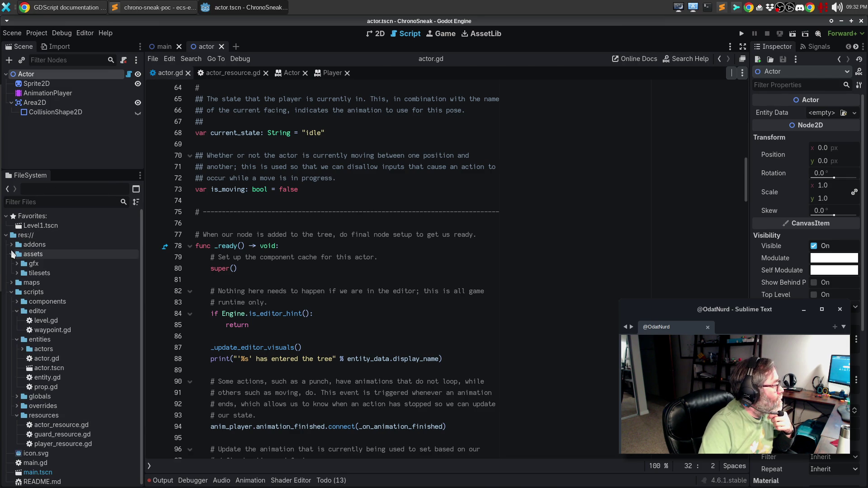
{"action": "right_click", "coordinate": [25, 255]}
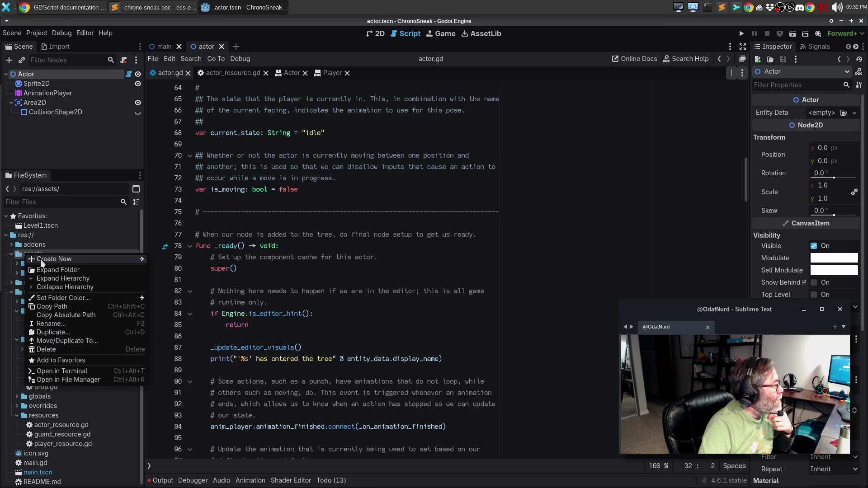
{"action": "mouse_move", "coordinate": [54, 261]}
{"action": "left_click", "coordinate": [165, 260]}
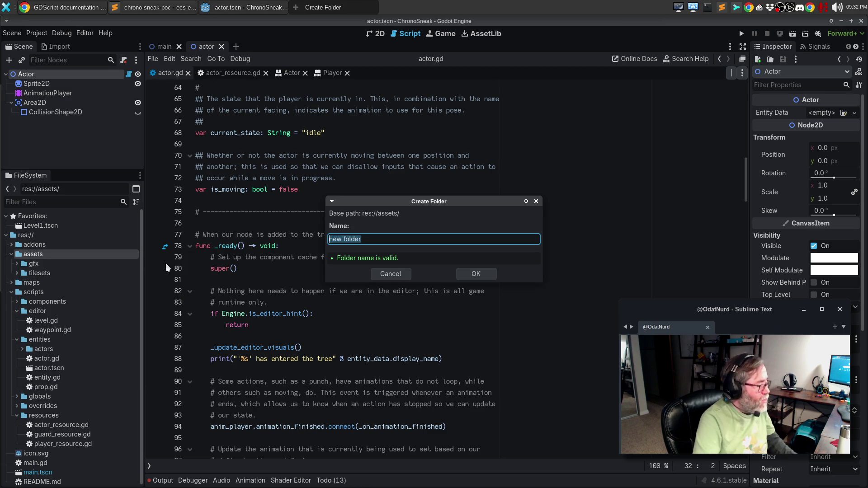
{"action": "type", "text": "resources"}
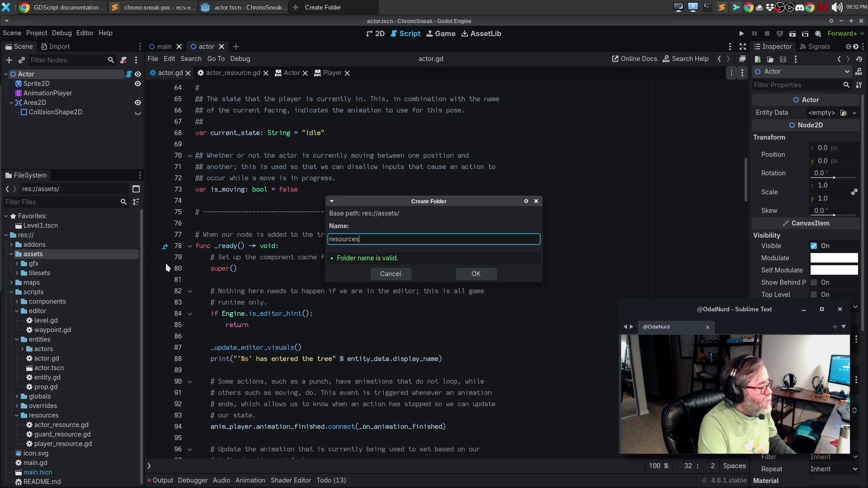
{"action": "key", "text": "Return"}
{"action": "right_click", "coordinate": [59, 275]}
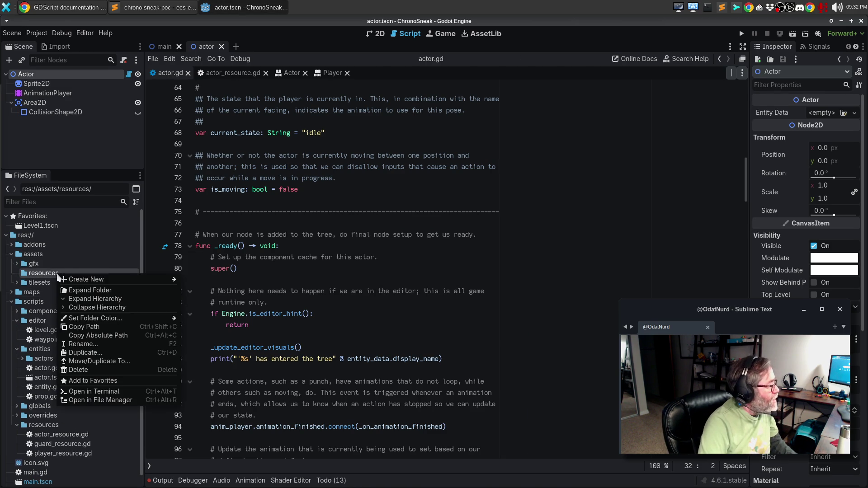
Create a new ActorResource in the resources folder and save it as base_actor.tres.
{"action": "mouse_move", "coordinate": [103, 280]}
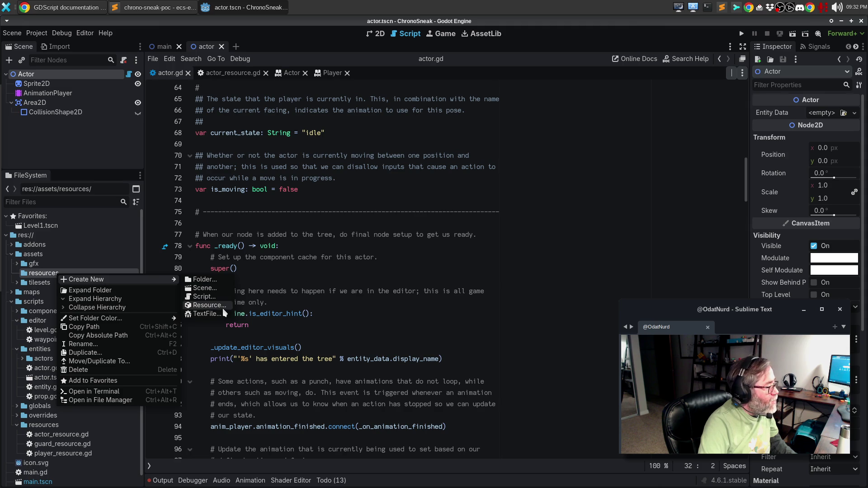
{"action": "left_click", "coordinate": [208, 305]}
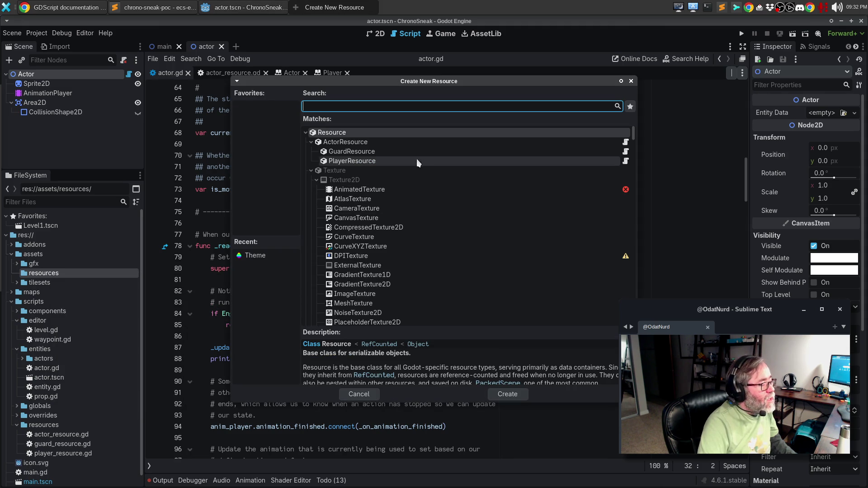
{"action": "left_click", "coordinate": [405, 144]}
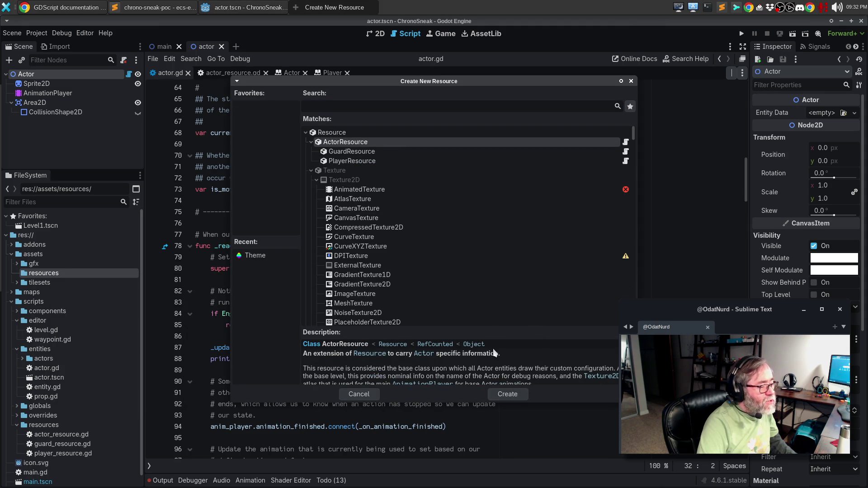
{"action": "scroll", "coordinate": [492, 360], "scroll_direction": "down", "scroll_amount": 1}
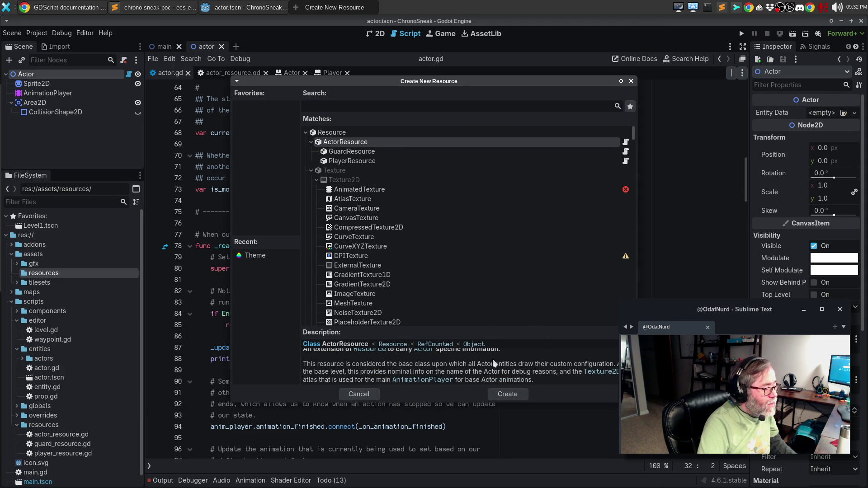
{"action": "left_click", "coordinate": [505, 396]}
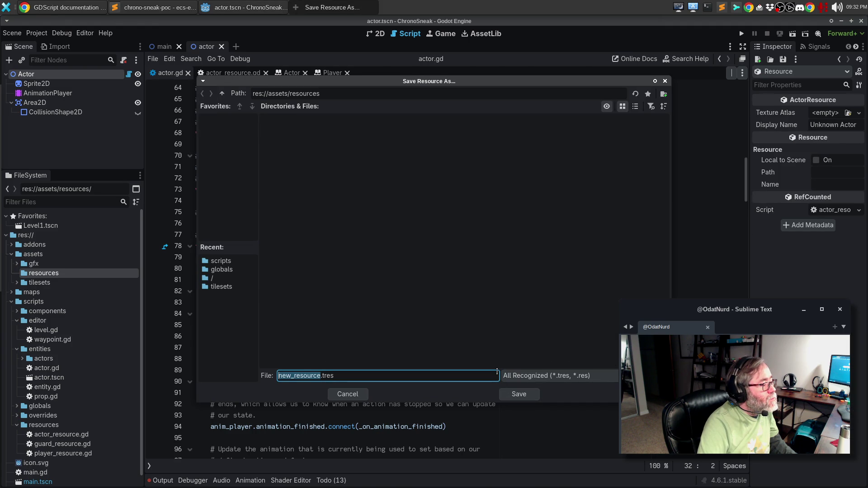
{"action": "type", "text": "base_act"}
{"action": "key", "text": "BackSpace"}
{"action": "type", "text": "r"}
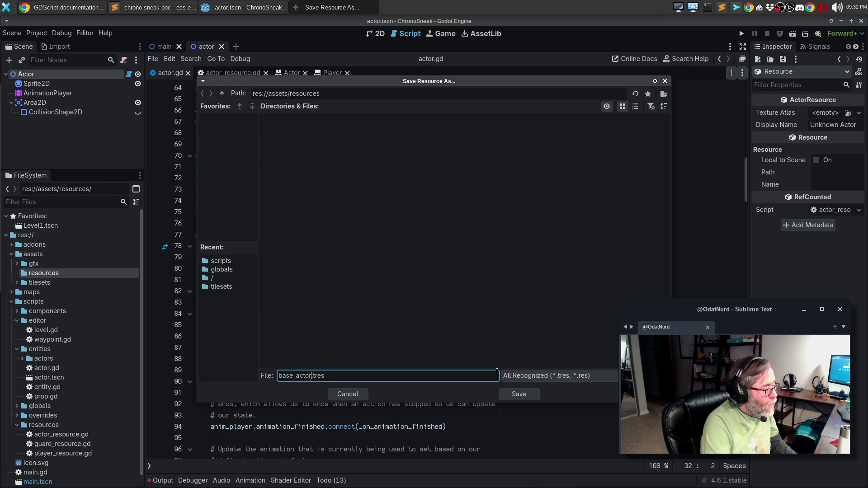
{"action": "left_click", "coordinate": [522, 398]}
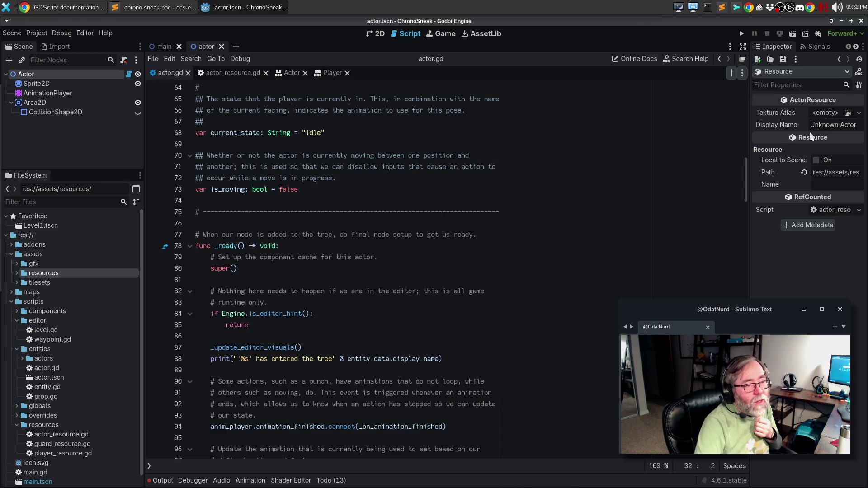
Set Display Name to Base Actor and Quick Load ml_char_13.png as the Texture Atlas.
{"action": "double_click", "coordinate": [819, 125]}
{"action": "type", "text": "Base"}
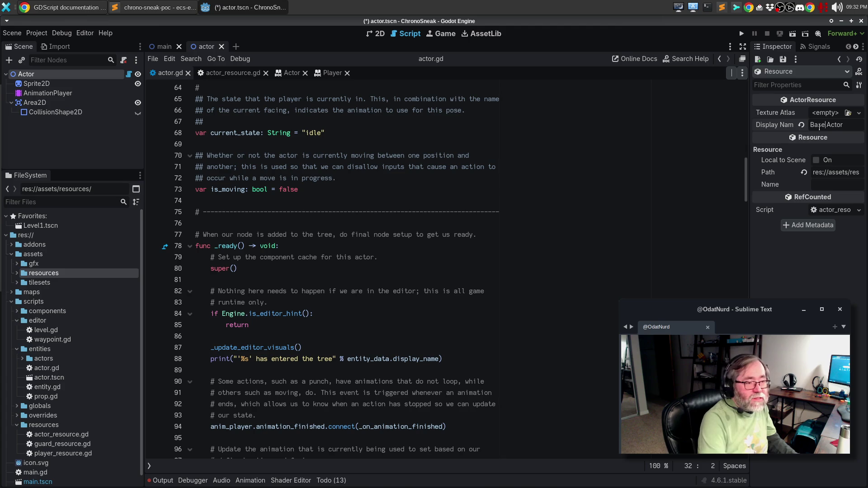
{"action": "left_click", "coordinate": [859, 113]}
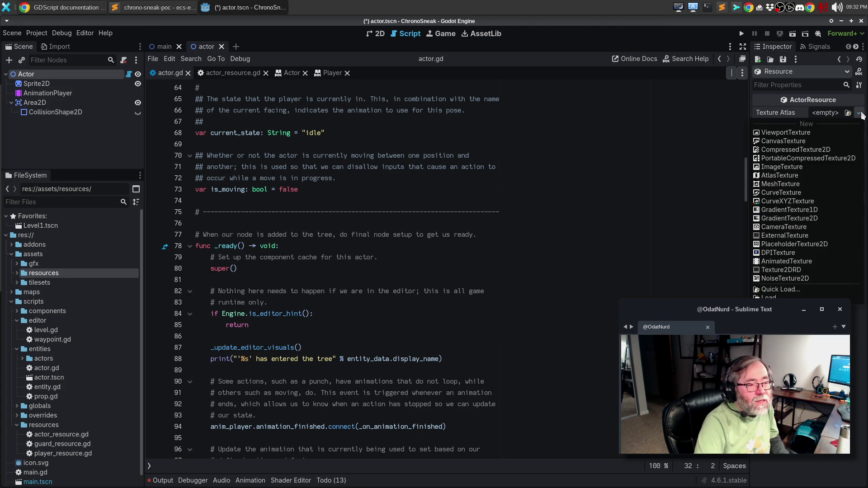
{"action": "left_click", "coordinate": [797, 289]}
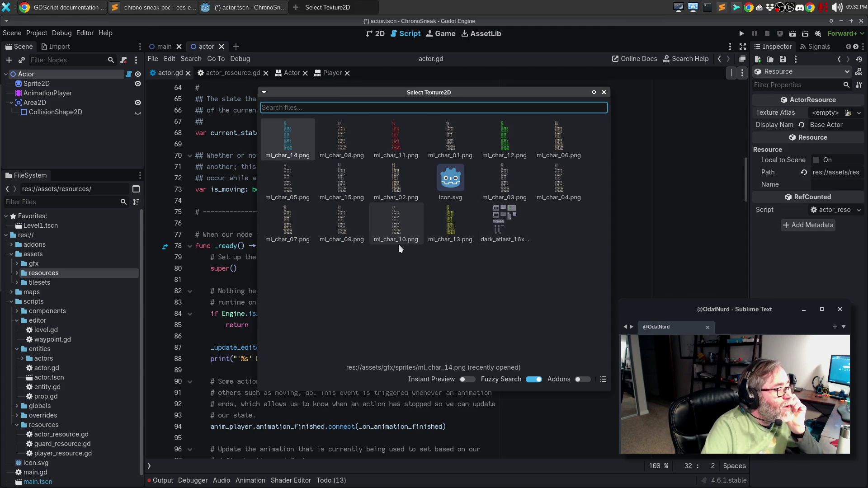
{"action": "double_click", "coordinate": [453, 236]}
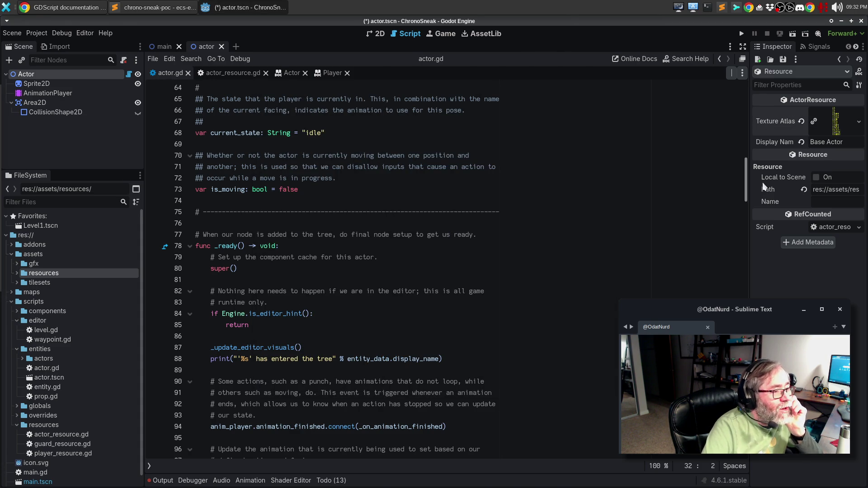
Preview the ml_char_13 sprite sheet from the texture atlas details.
{"action": "left_click", "coordinate": [829, 120]}
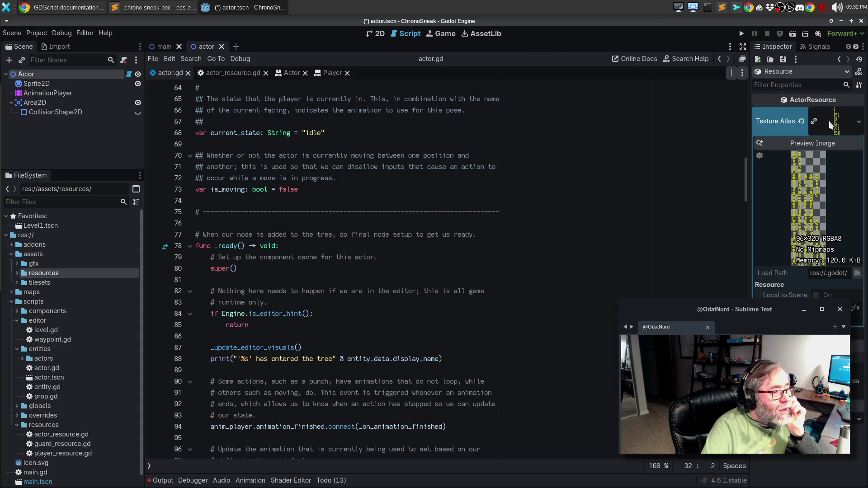
{"action": "left_click", "coordinate": [816, 143]}
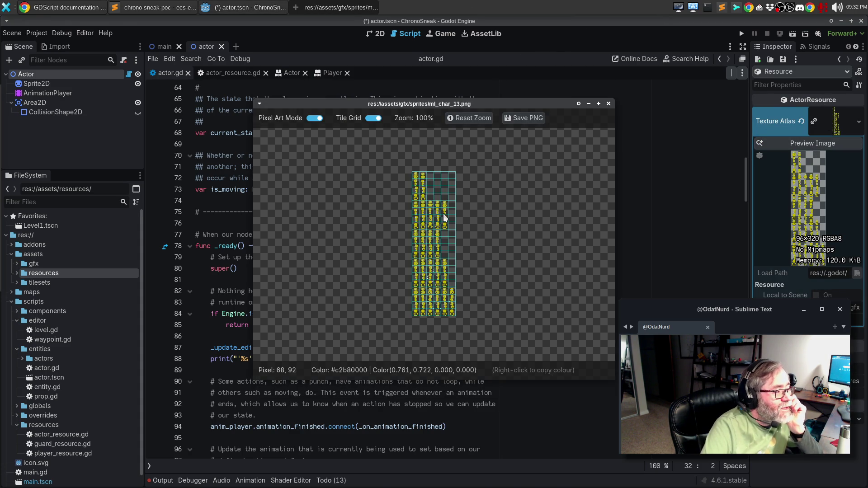
{"action": "scroll", "coordinate": [442, 217], "scroll_direction": "up", "scroll_amount": 10}
{"action": "scroll", "coordinate": [442, 219], "scroll_direction": "down", "scroll_amount": 3}
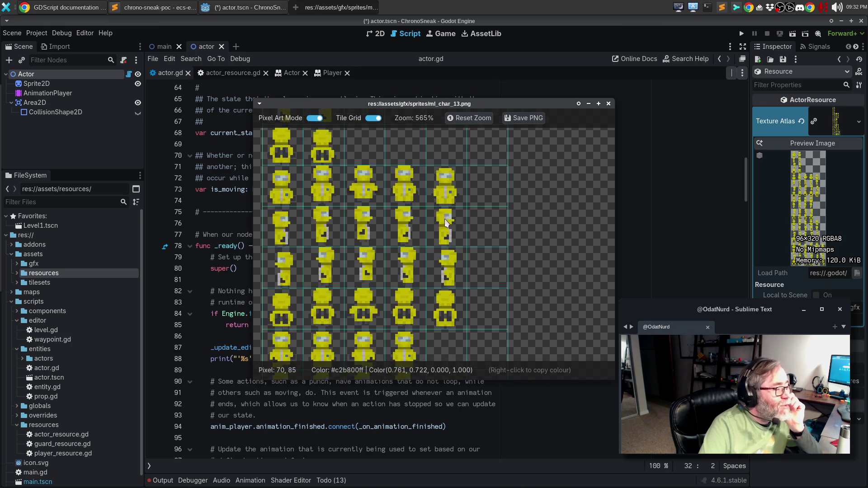
{"action": "left_click", "coordinate": [609, 103]}
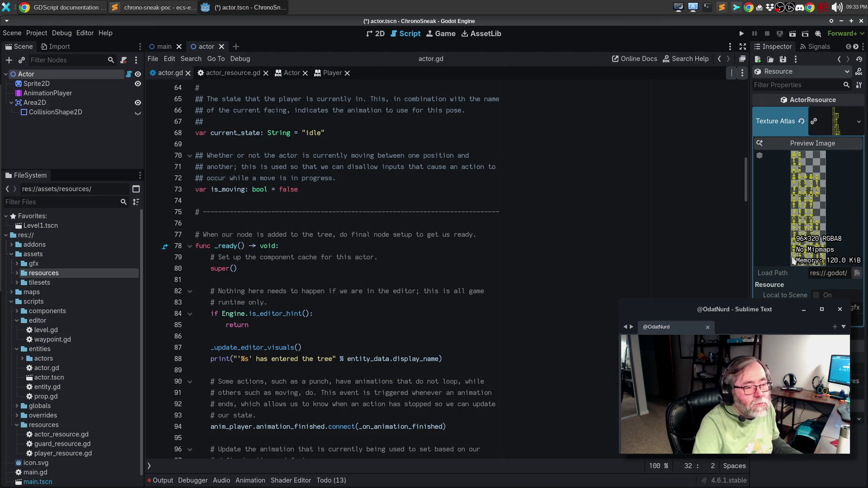
Recheck the Texture Atlas options, then try saving the resource with Ctrl+S.
{"action": "left_click", "coordinate": [859, 123]}
{"action": "left_click", "coordinate": [859, 126]}
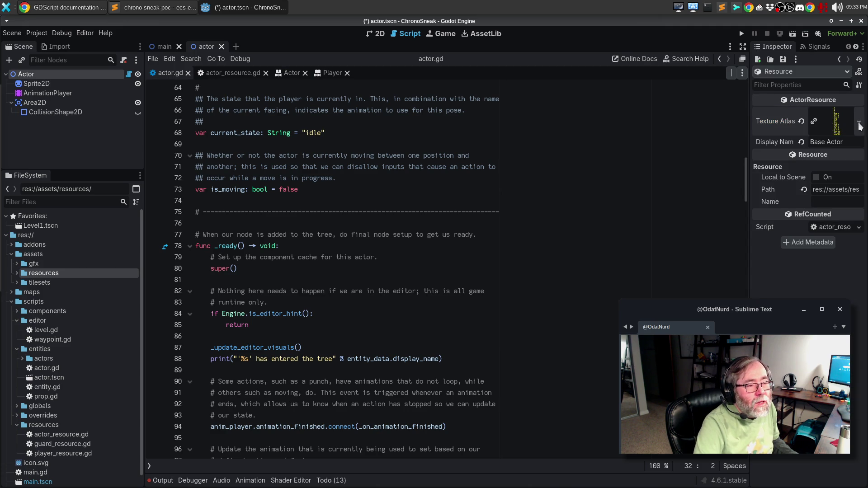
{"action": "left_click", "coordinate": [858, 124]}
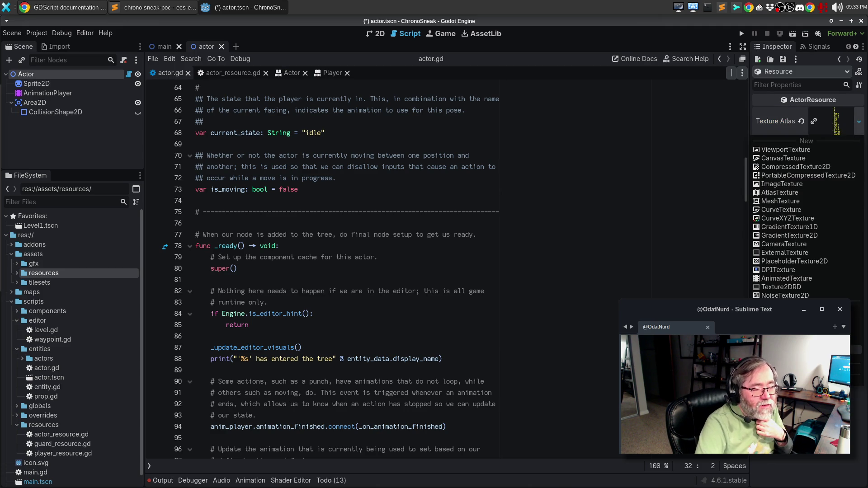
{"action": "key", "text": "Escape"}
{"action": "key", "text": "ctrl+s"}
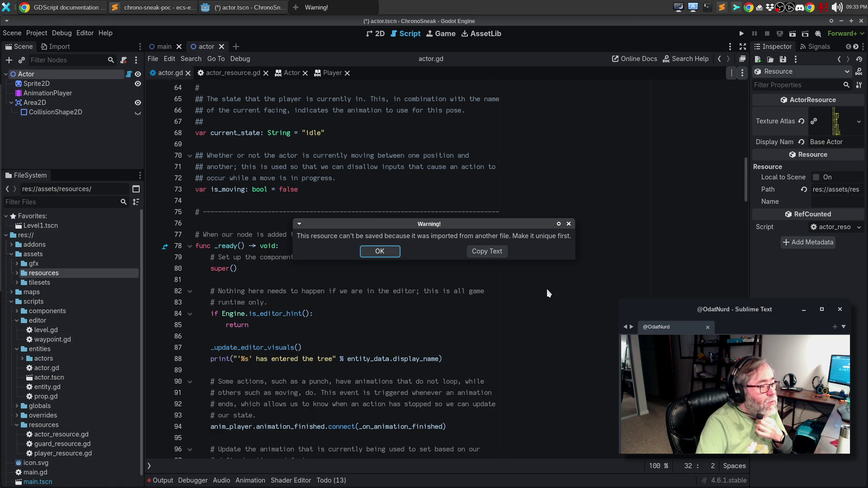
Dismiss the save warnings and inspect base_actor.tres in assets/resources.
{"action": "left_click", "coordinate": [379, 251]}
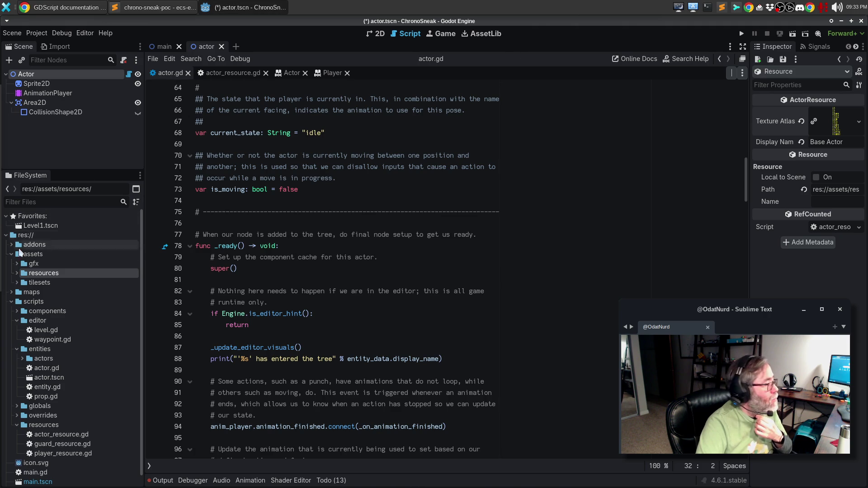
{"action": "left_click", "coordinate": [17, 273]}
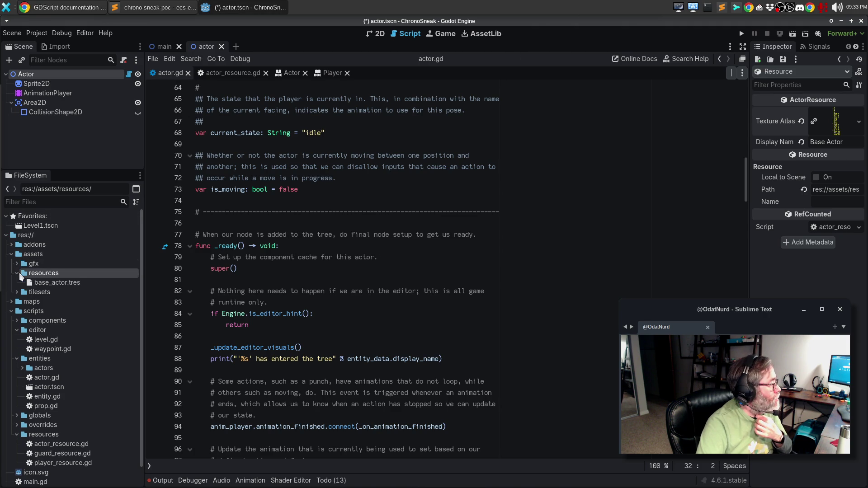
{"action": "left_click", "coordinate": [47, 281]}
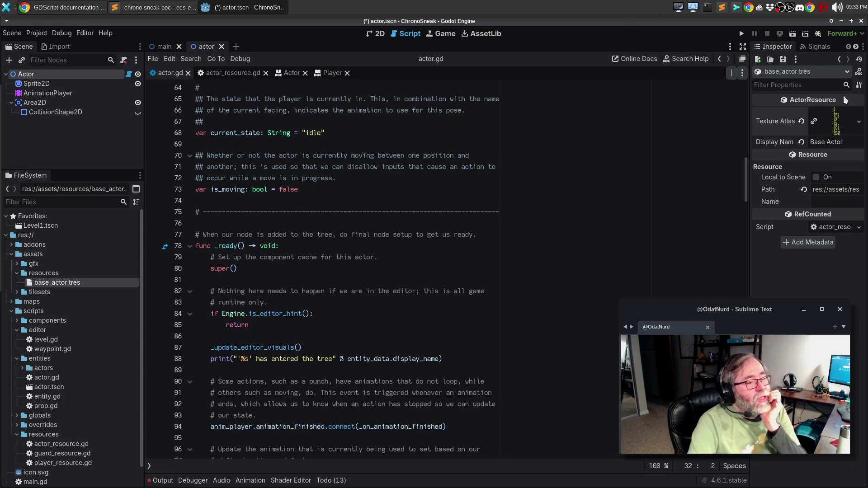
{"action": "left_click", "coordinate": [860, 124]}
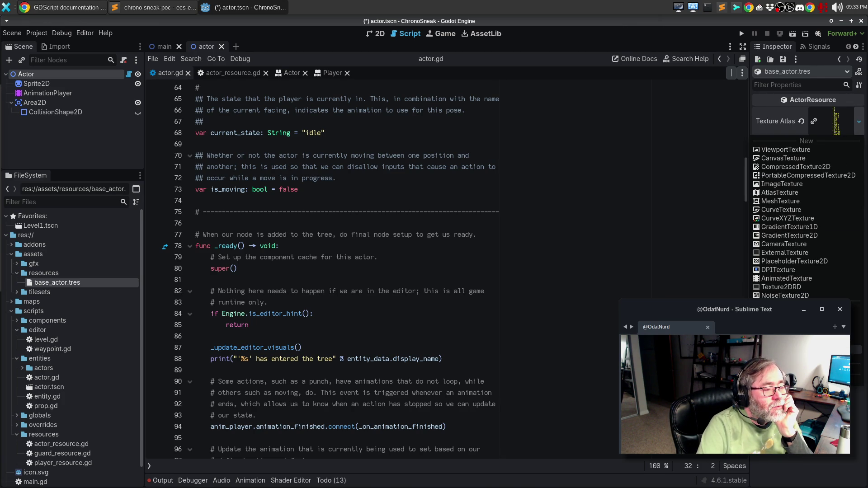
{"action": "left_click", "coordinate": [796, 354]}
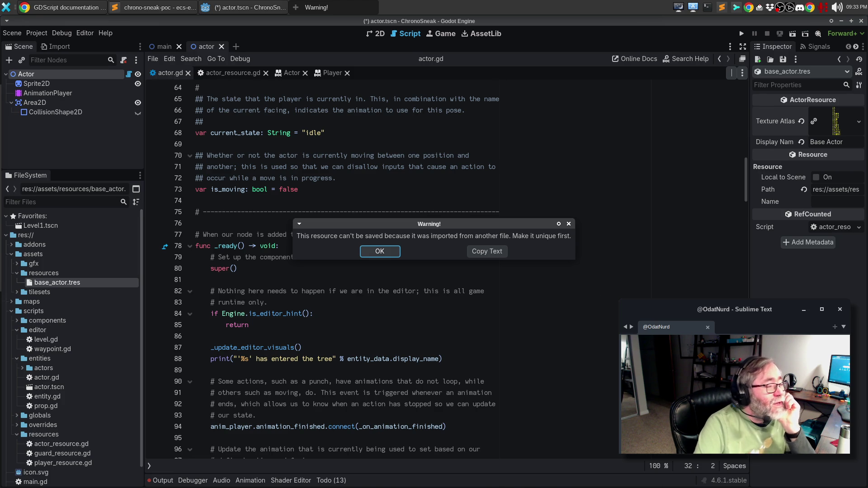
{"action": "left_click", "coordinate": [380, 251]}
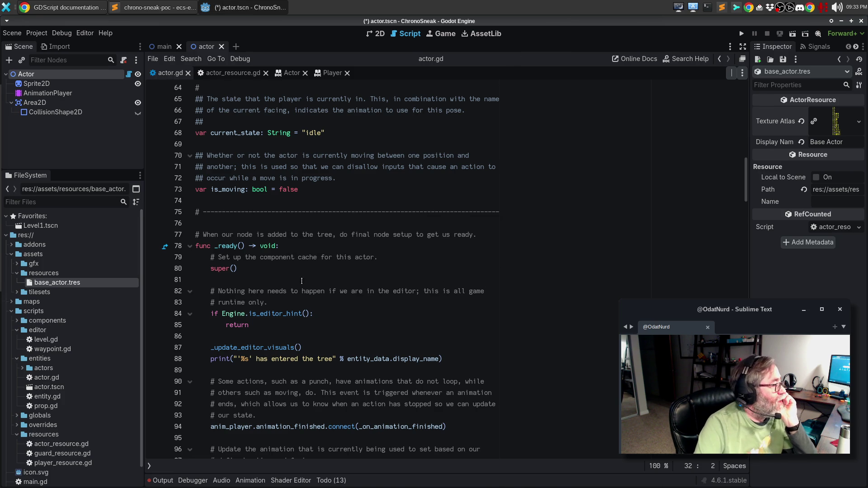
Delete base_actor.tres from res://assets/resources.
{"action": "right_click", "coordinate": [63, 284]}
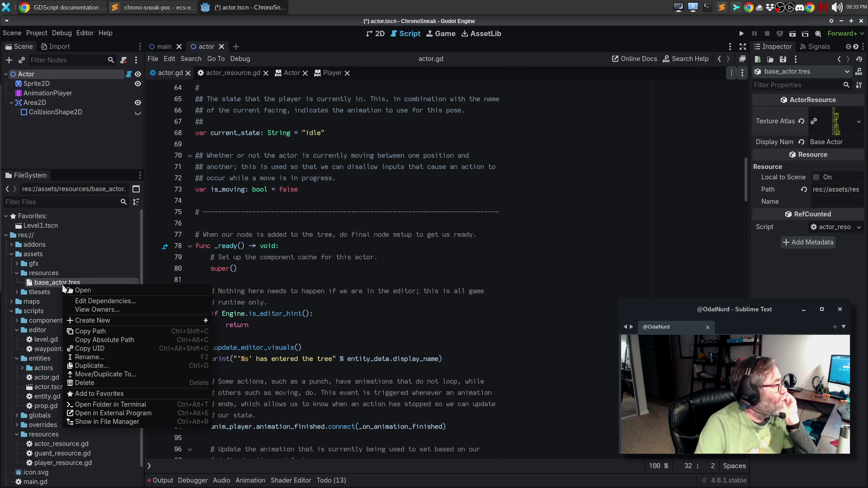
{"action": "left_click", "coordinate": [96, 383]}
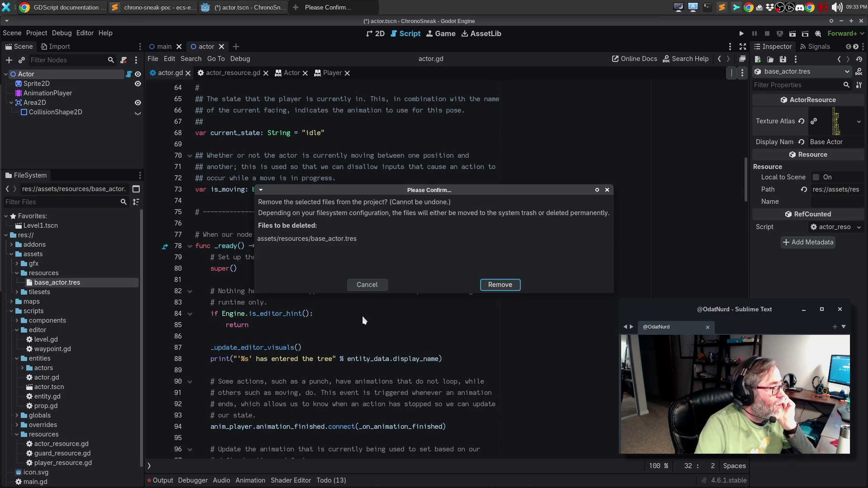
{"action": "left_click", "coordinate": [494, 286]}
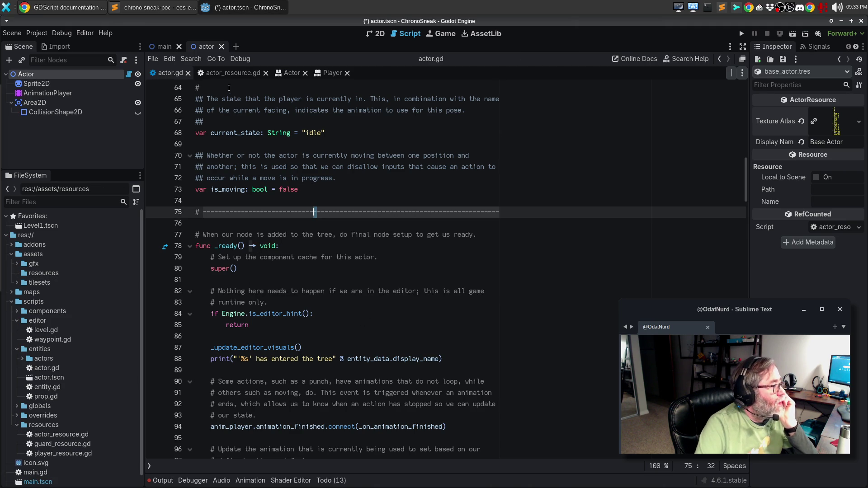
Close the actor and main scenes, actor.gd, actor_resource.gd, and the Player and Actor help pages.
{"action": "left_click", "coordinate": [222, 46]}
{"action": "left_click", "coordinate": [179, 47]}
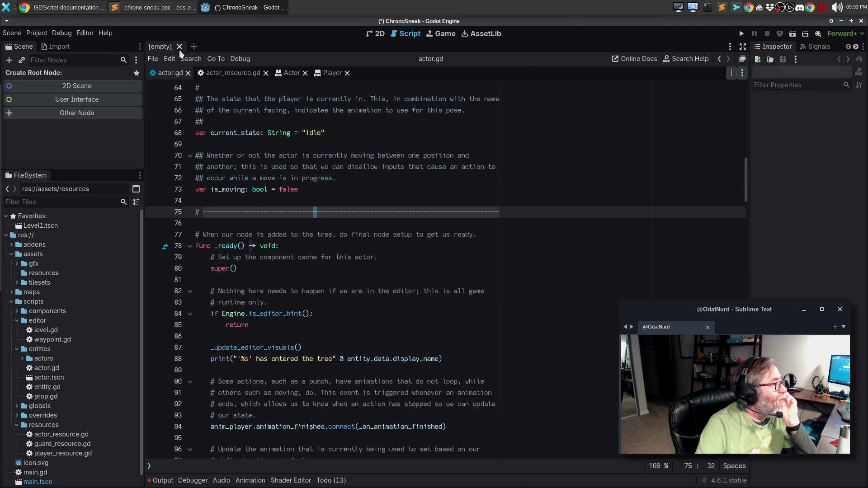
{"action": "left_click", "coordinate": [188, 73]}
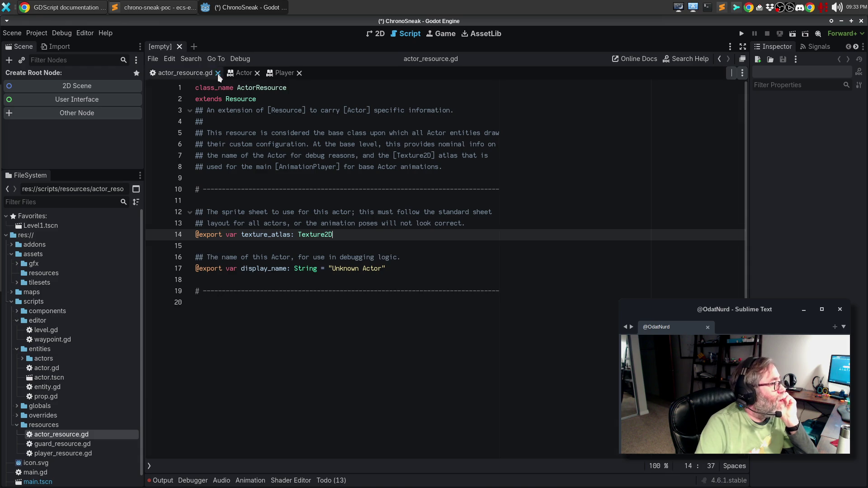
{"action": "left_click", "coordinate": [218, 73]}
{"action": "left_click", "coordinate": [223, 72]}
{"action": "left_click", "coordinate": [181, 73]}
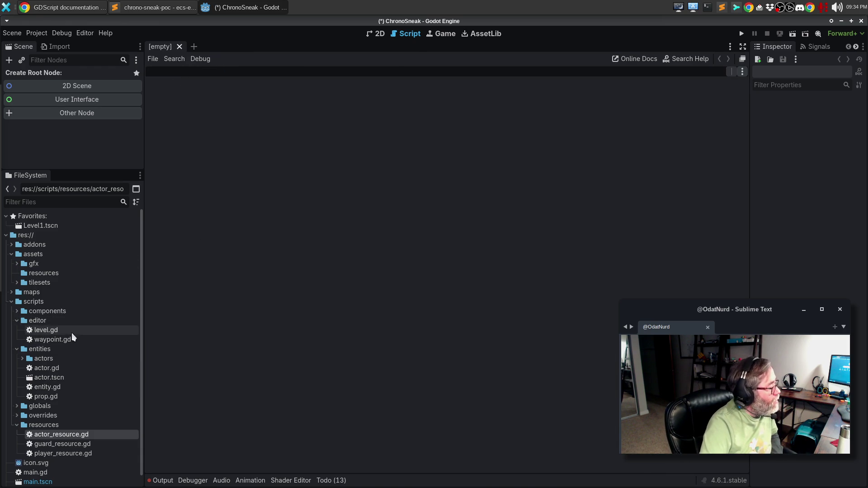
{"action": "right_click", "coordinate": [38, 269]}
Create a new ActorResource in the resources folder named base_actor.tres.
{"action": "mouse_move", "coordinate": [105, 277]}
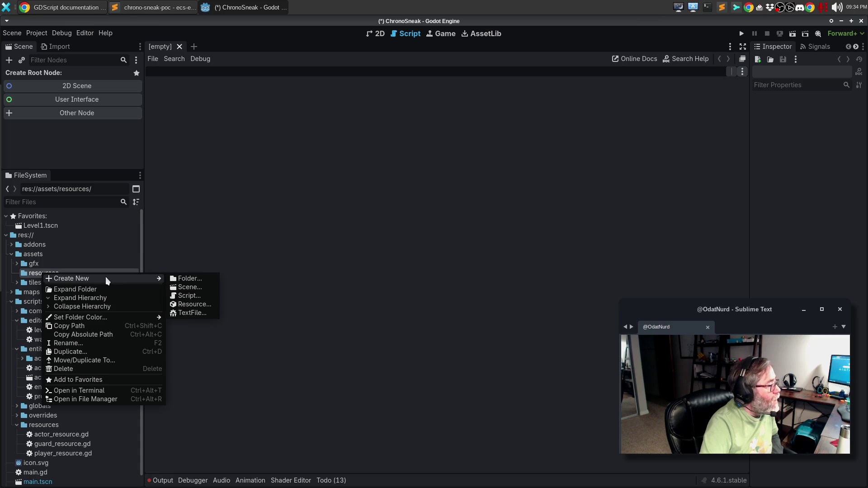
{"action": "left_click", "coordinate": [194, 304]}
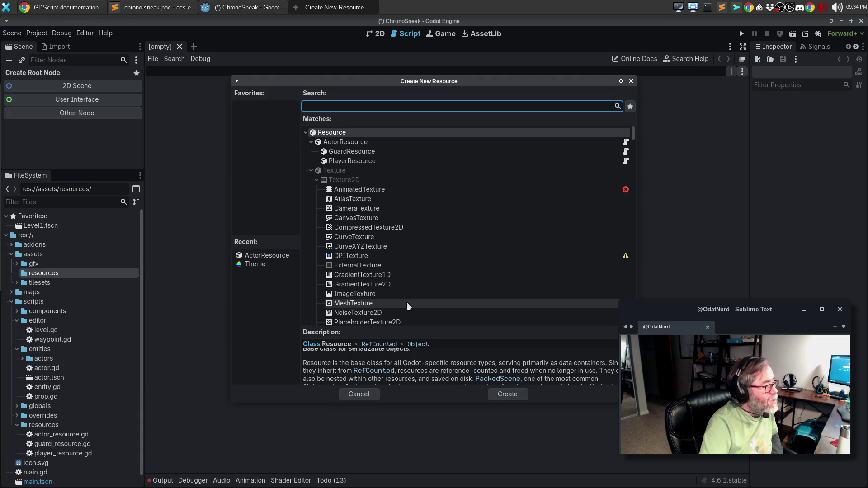
{"action": "double_click", "coordinate": [344, 142]}
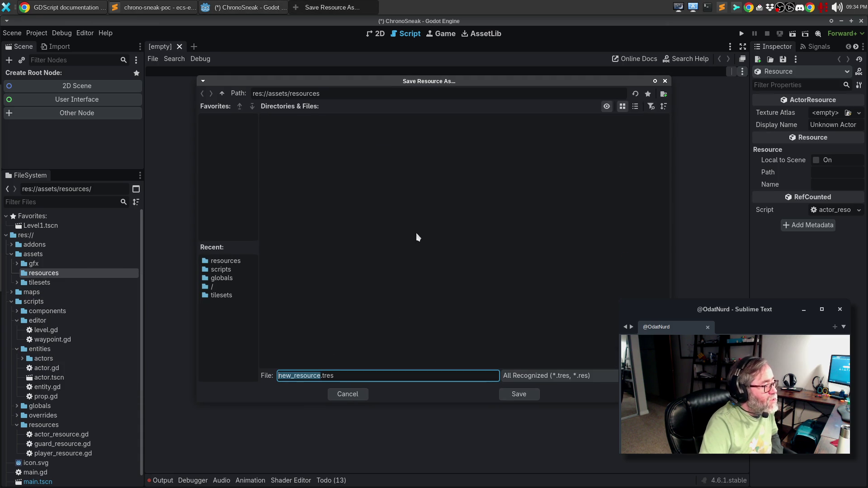
{"action": "type", "text": "base_actor"}
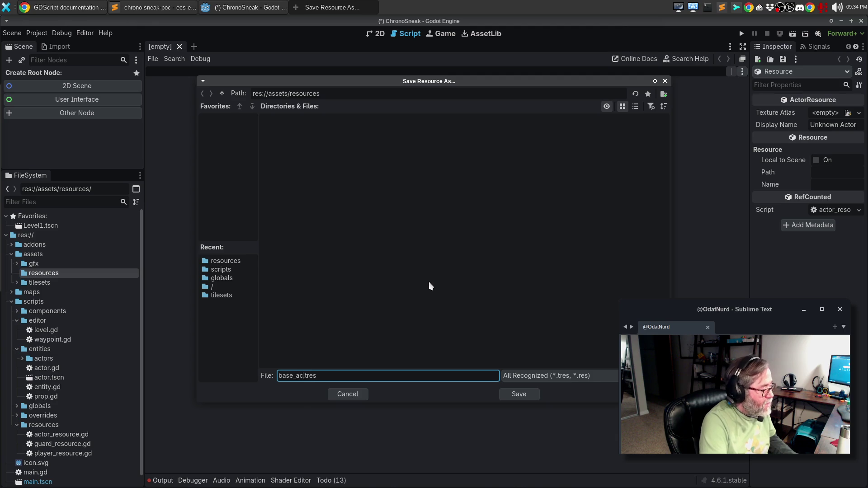
{"action": "left_click", "coordinate": [511, 393]}
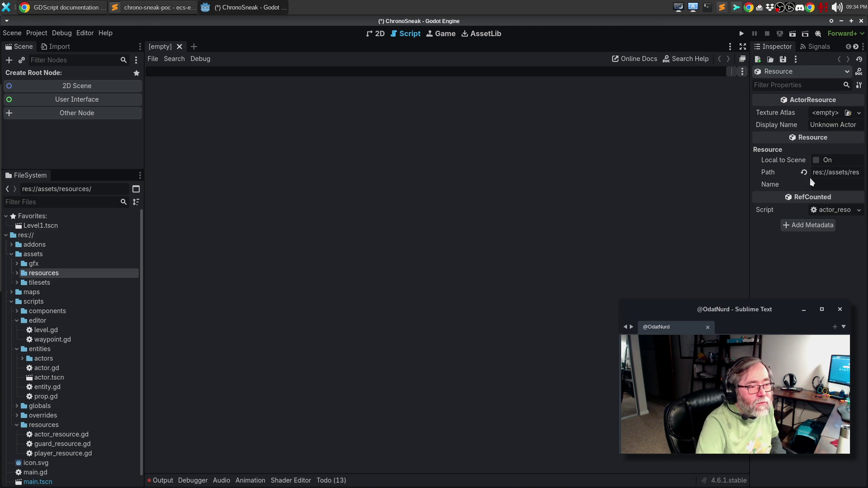
Rename the resource's display name to Base Actor and save.
{"action": "double_click", "coordinate": [812, 126]}
{"action": "type", "text": "Base"}
{"action": "key", "text": "ctrl+s"}
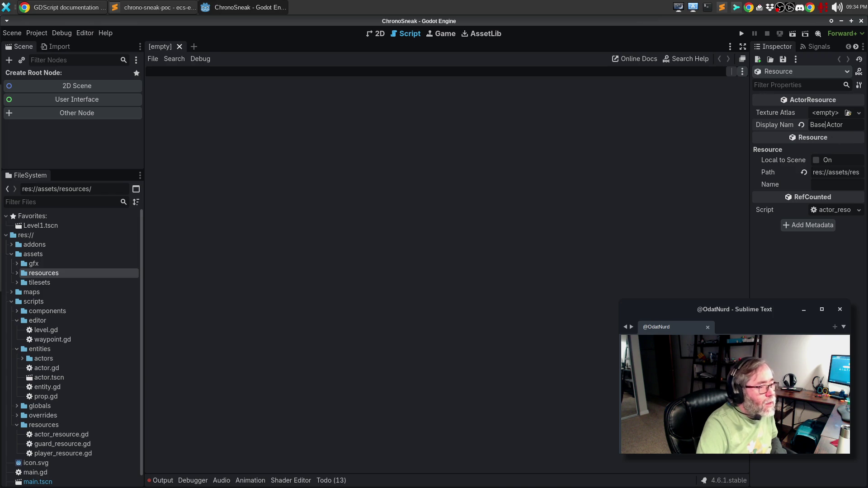
Set the Texture Atlas to the yellow ml_char_13 texture and save the resource.
{"action": "left_click", "coordinate": [859, 113]}
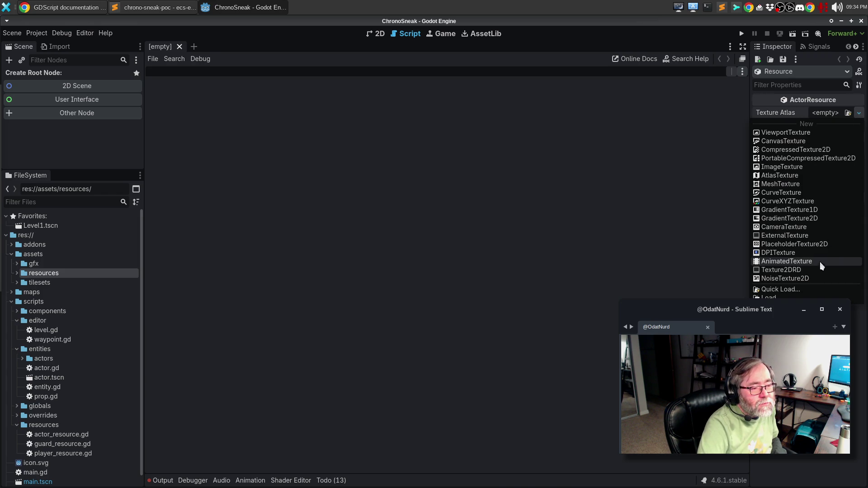
{"action": "left_click", "coordinate": [797, 288]}
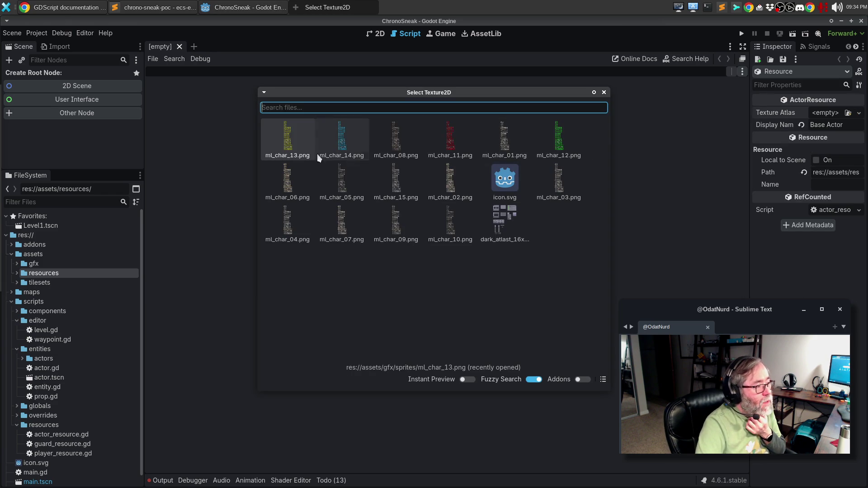
{"action": "left_click", "coordinate": [286, 141]}
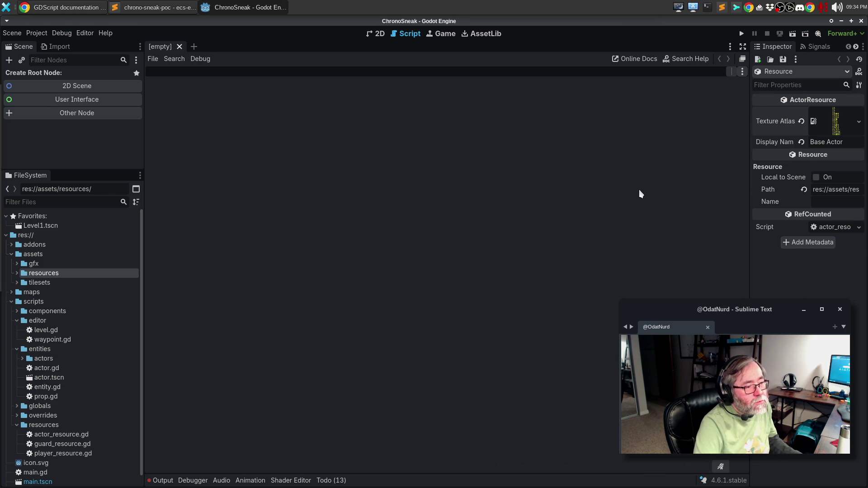
{"action": "key", "text": "ctrl+s"}
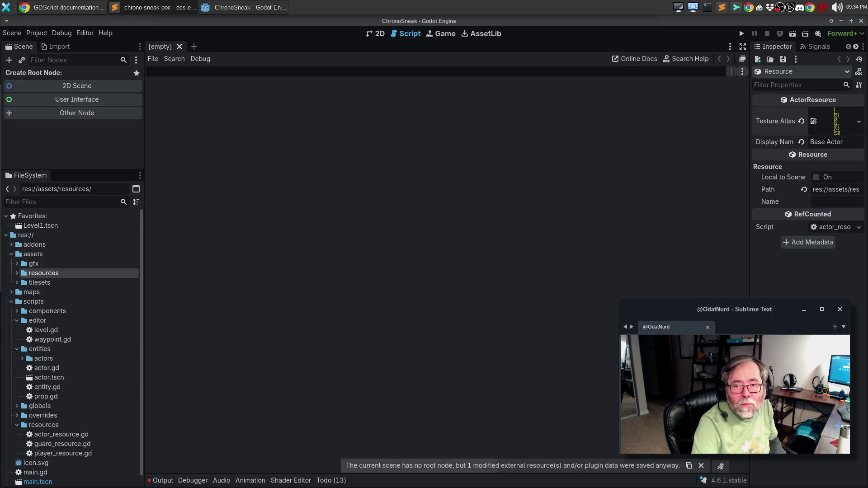
Bring Sublime Text to the front.
{"action": "left_click", "coordinate": [141, 10]}
Maximize Sublime Text and open assets/resources/base_actor.tres from the sidebar.
{"action": "double_click", "coordinate": [451, 87]}
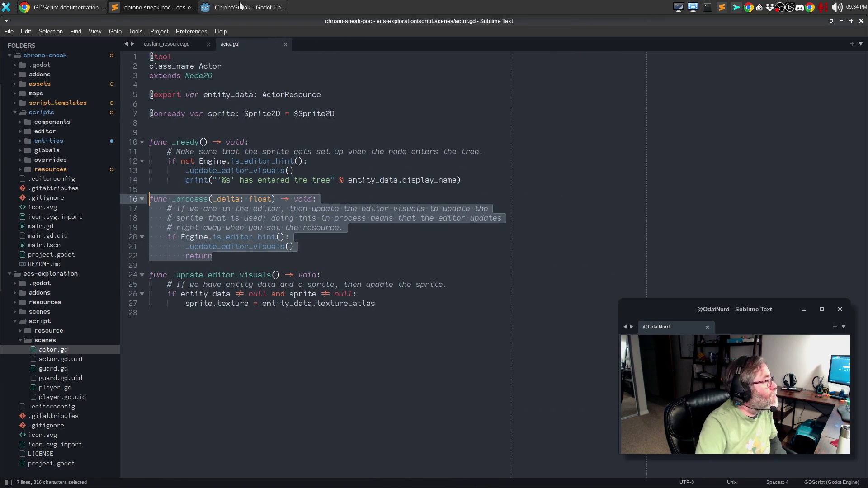
{"action": "left_click", "coordinate": [296, 170]}
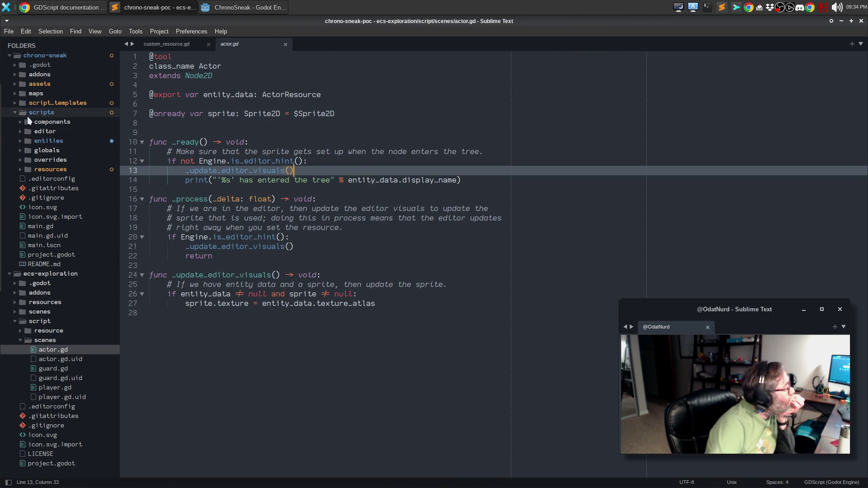
{"action": "left_click", "coordinate": [14, 84]}
{"action": "left_click", "coordinate": [21, 103]}
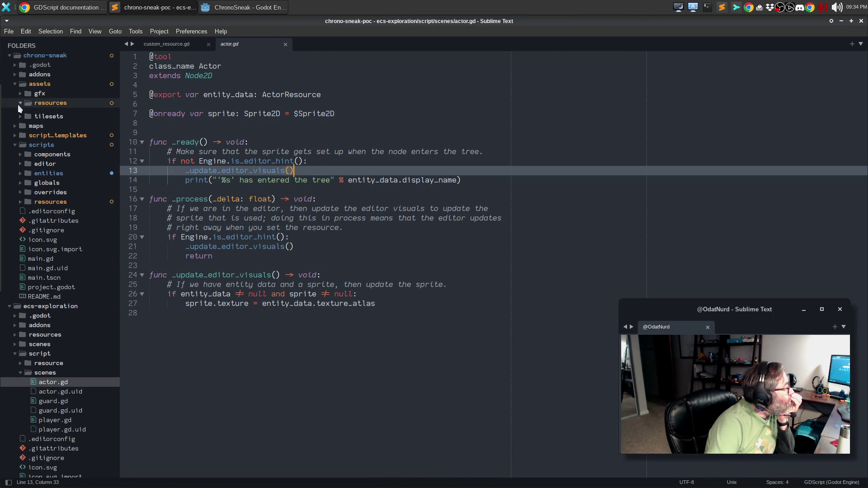
{"action": "left_click", "coordinate": [63, 111]}
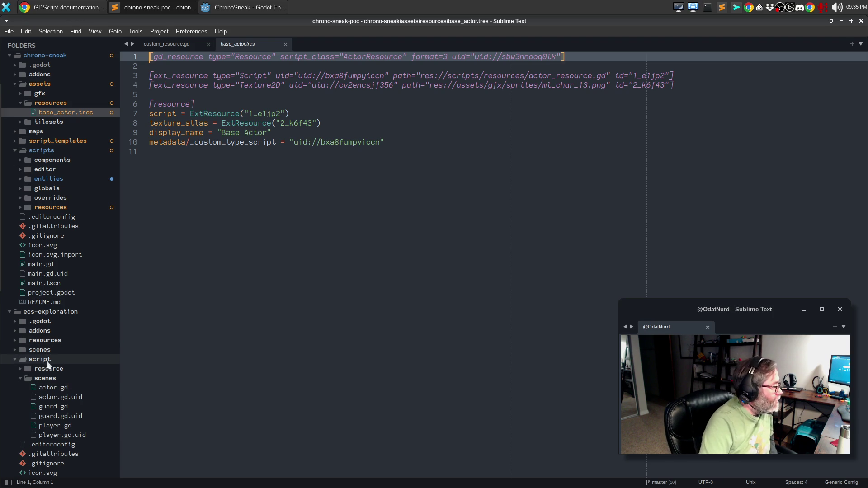
Peek into ecs-exploration's script resource and resources folders, then return to Godot.
{"action": "left_click", "coordinate": [19, 369]}
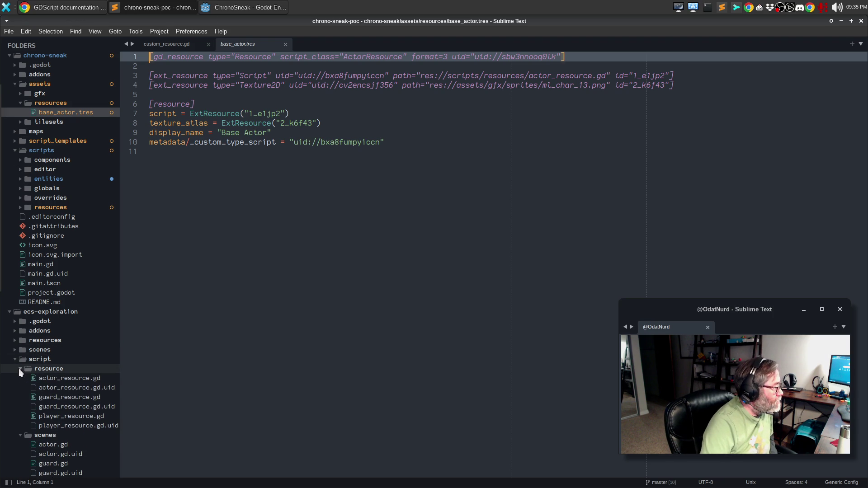
{"action": "left_click", "coordinate": [19, 368]}
{"action": "left_click", "coordinate": [14, 341]}
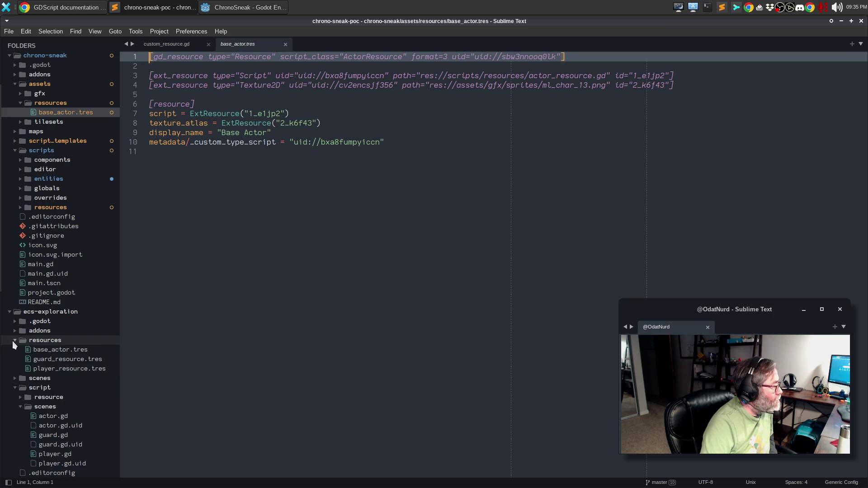
{"action": "left_click", "coordinate": [14, 341]}
{"action": "left_click", "coordinate": [292, 258]}
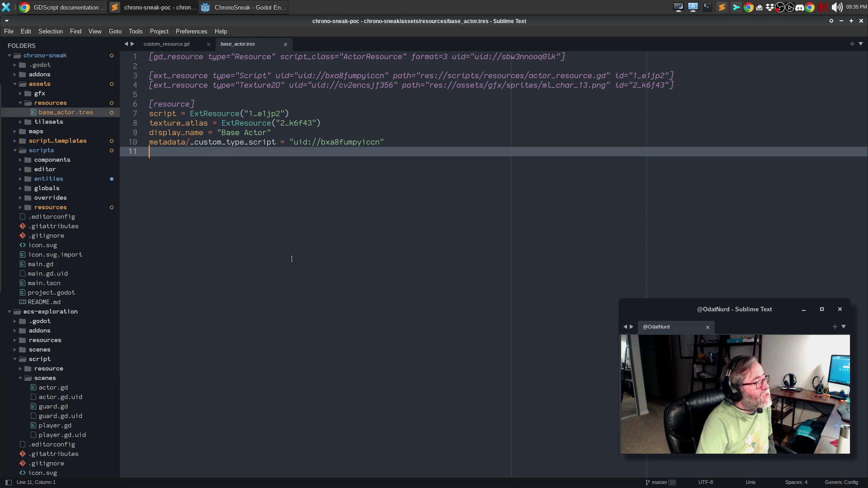
{"action": "left_click", "coordinate": [234, 8]}
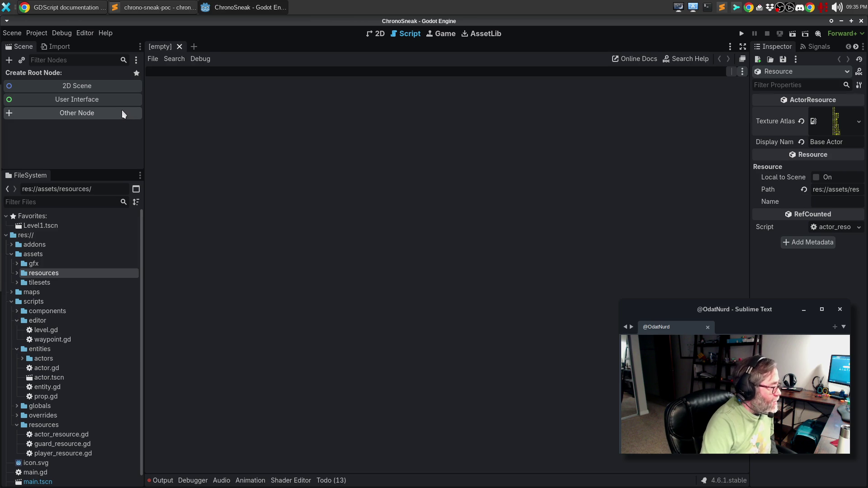
Open actor.tscn in Sublime and review the inline diff of its base_actor.tres reference lines.
{"action": "key", "text": "alt+Tab"}
{"action": "left_click", "coordinate": [58, 216]}
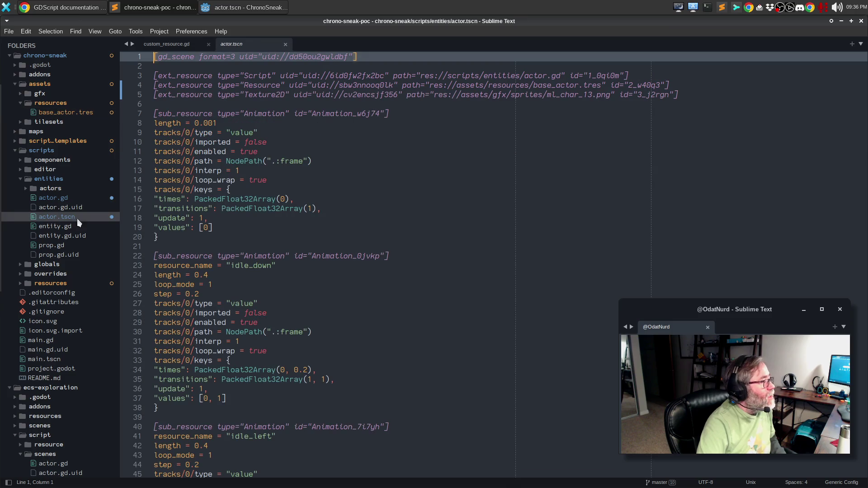
{"action": "left_click", "coordinate": [261, 75]}
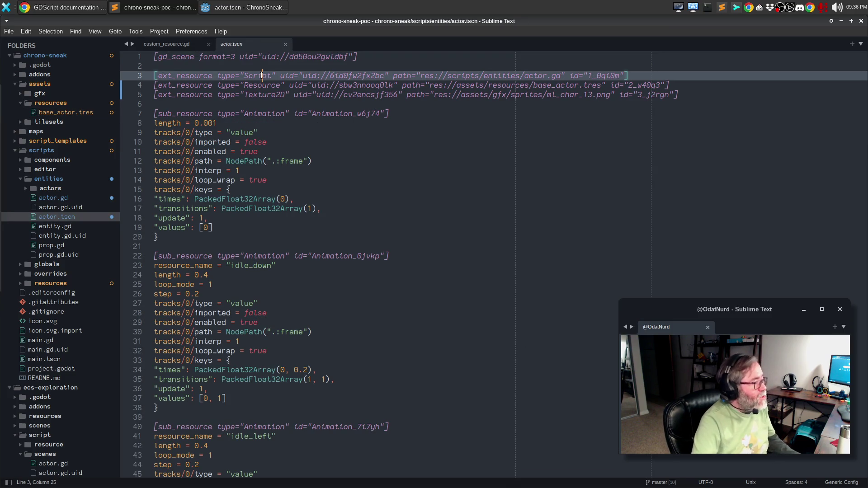
{"action": "key", "text": "Down"}
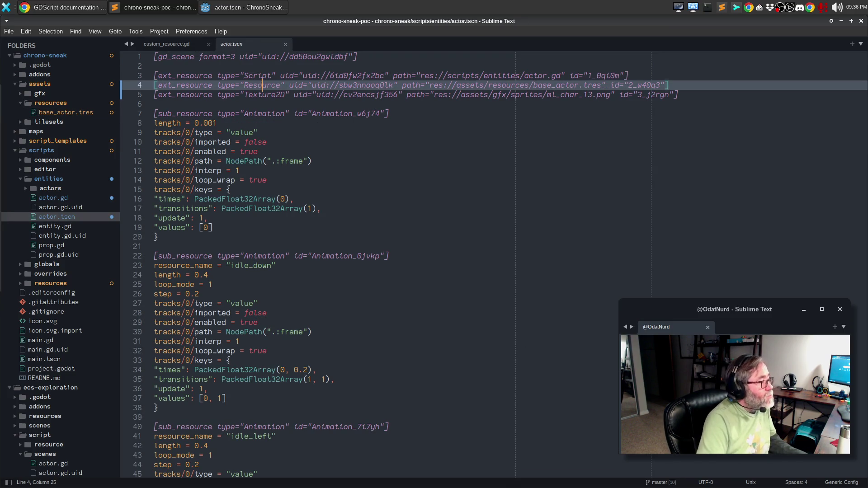
{"action": "key", "text": "ctrl+k"}
{"action": "key", "text": "ctrl+slash"}
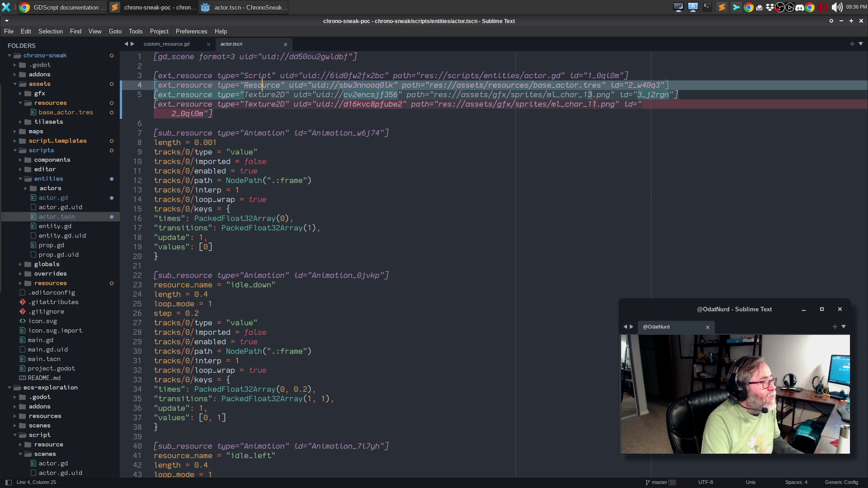
{"action": "right_click", "coordinate": [279, 92]}
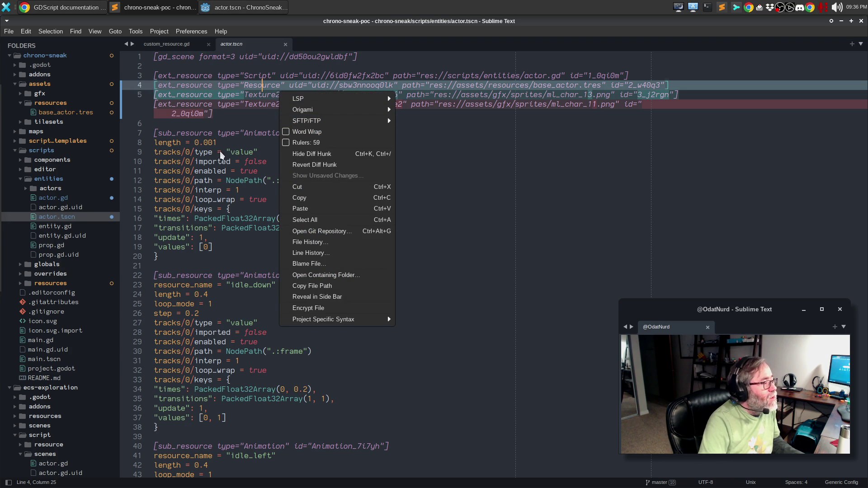
{"action": "key", "text": "Escape"}
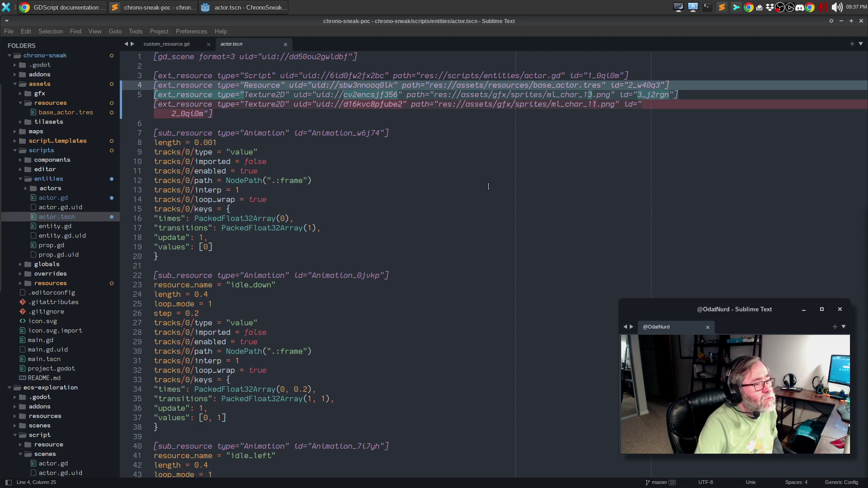
{"action": "left_click", "coordinate": [330, 167]}
Look up where entity_data is assigned, then run the actor scene in Godot.
{"action": "key", "text": "ctrl+period"}
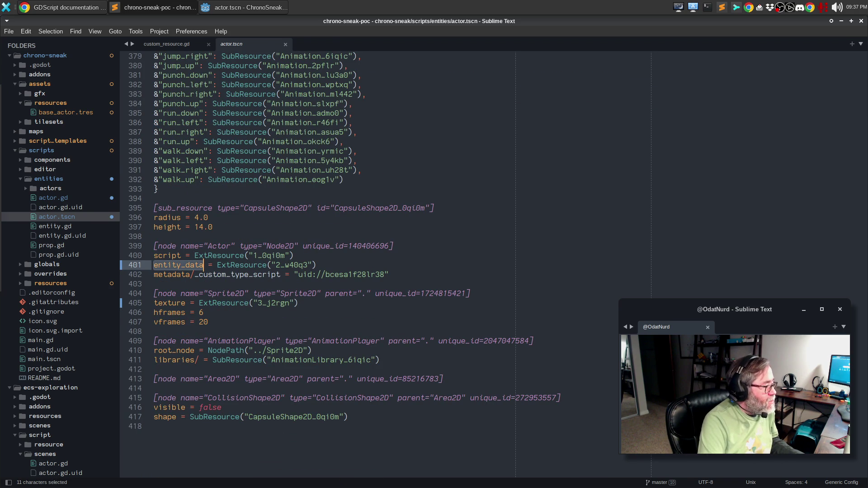
{"action": "key", "text": "ctrl+period"}
{"action": "key", "text": "ctrl+period"}
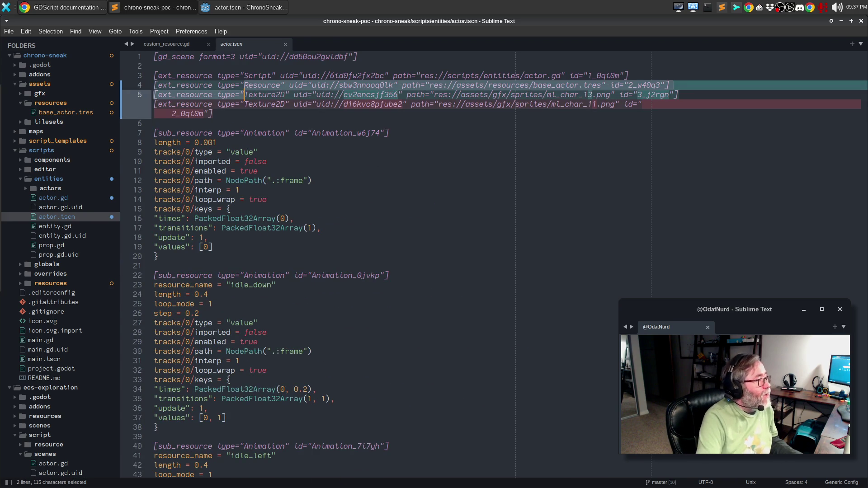
{"action": "left_click", "coordinate": [213, 3]}
{"action": "key", "text": "F5"}
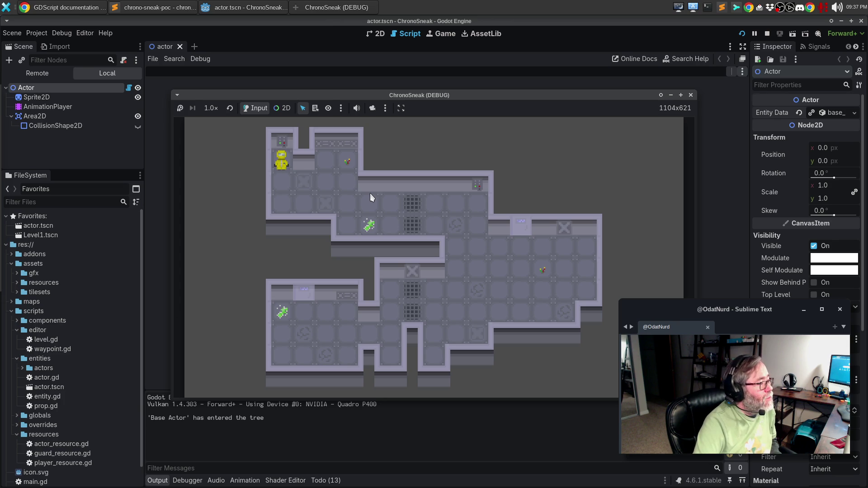
Walk the yellow player around with the arrow keys, then close the game window.
{"action": "key", "text": "Down"}
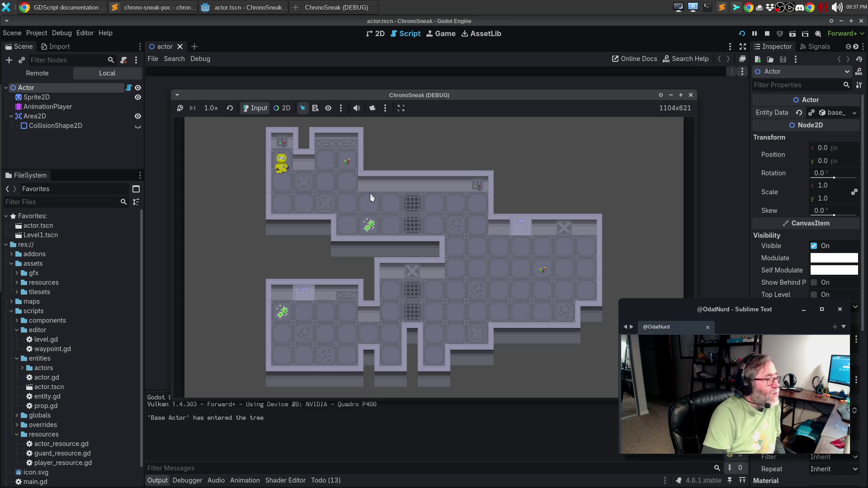
{"action": "key", "text": "Right"}
{"action": "key", "text": "Down"}
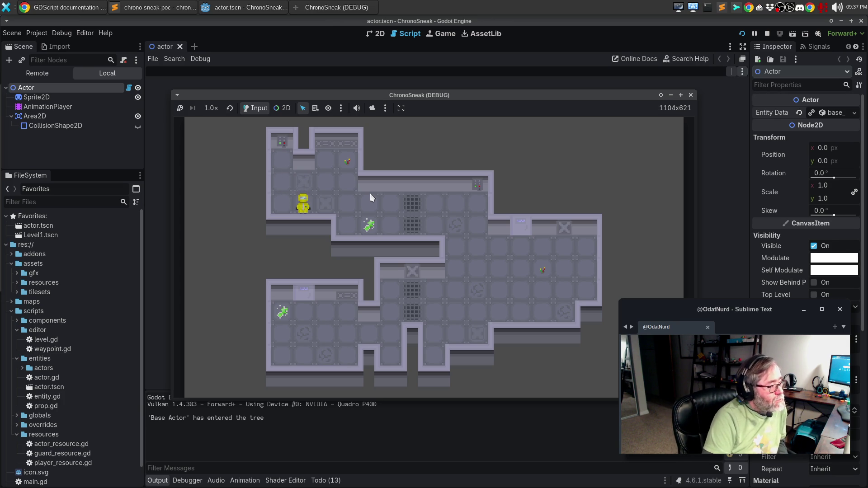
{"action": "key", "text": "Right"}
{"action": "key", "text": "Up"}
{"action": "key", "text": "Up"}
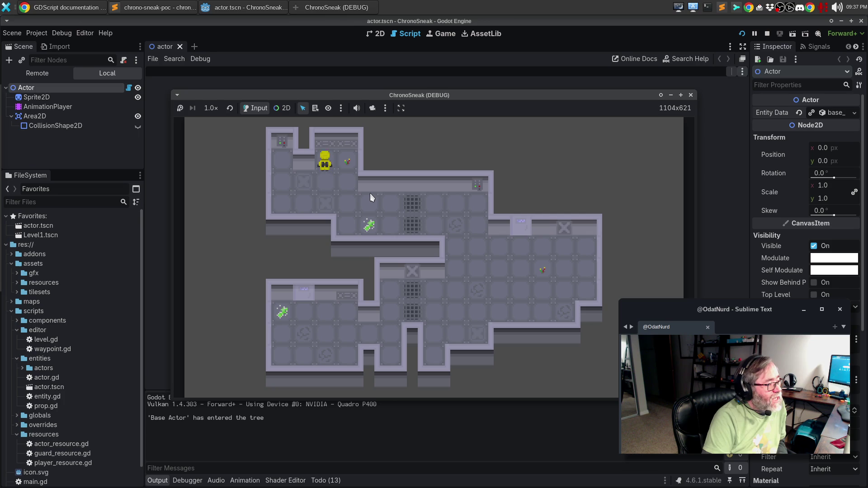
{"action": "key", "text": "Right"}
{"action": "key", "text": "Down"}
{"action": "key", "text": "Left"}
{"action": "key", "text": "Left"}
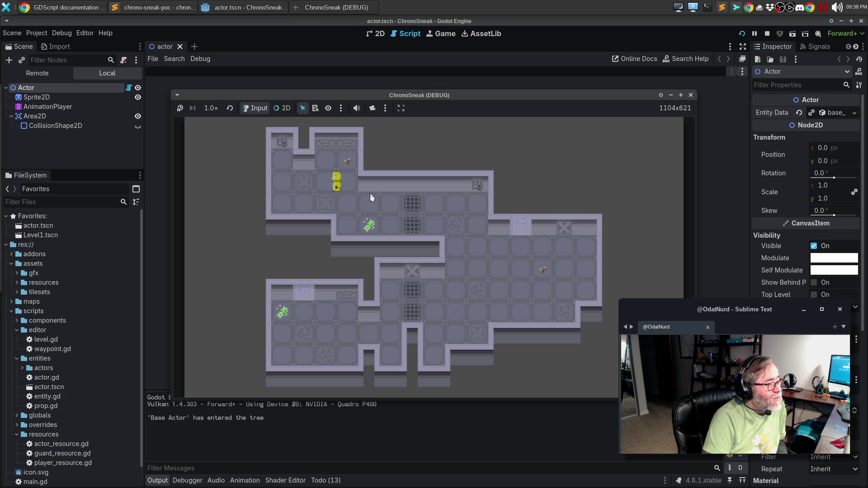
{"action": "key", "text": "Left"}
{"action": "key", "text": "Up"}
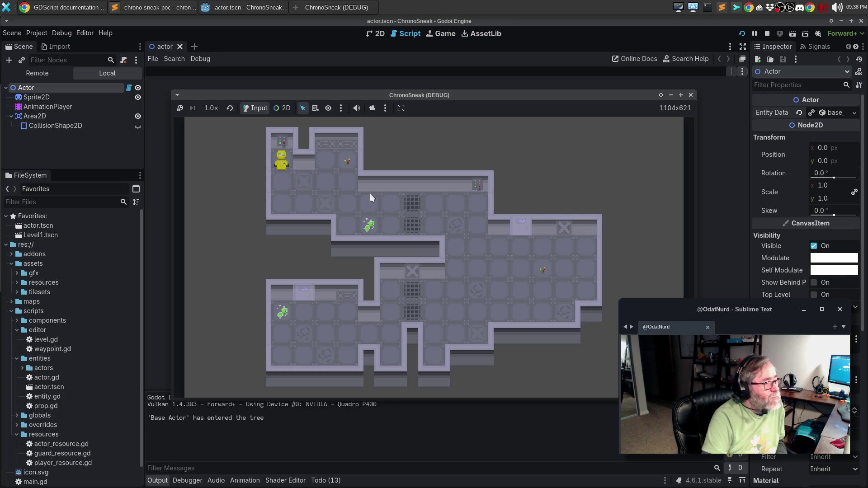
{"action": "left_click", "coordinate": [690, 94]}
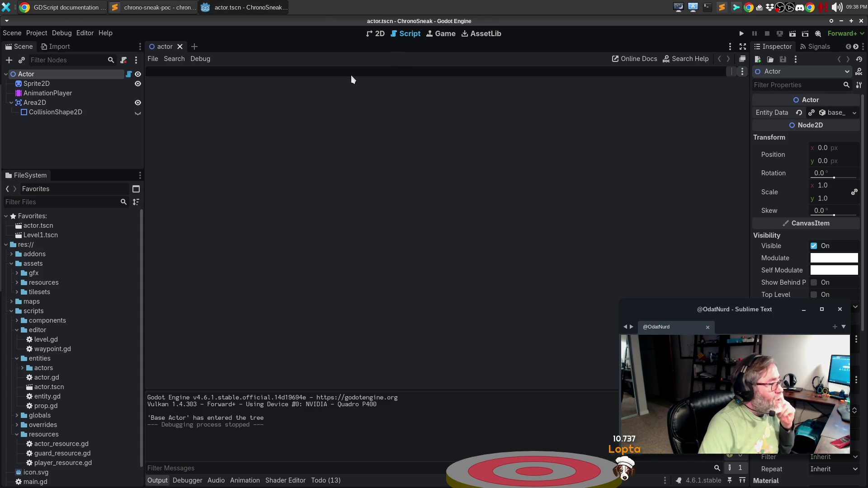
Open actor.gd at its entity_data export line 16, then switch to Sublime Text.
{"action": "left_click", "coordinate": [376, 34]}
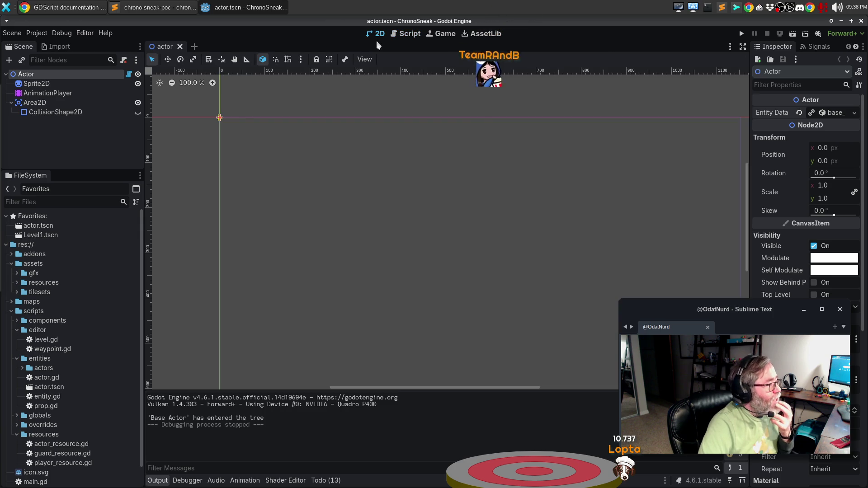
{"action": "left_click", "coordinate": [410, 33]}
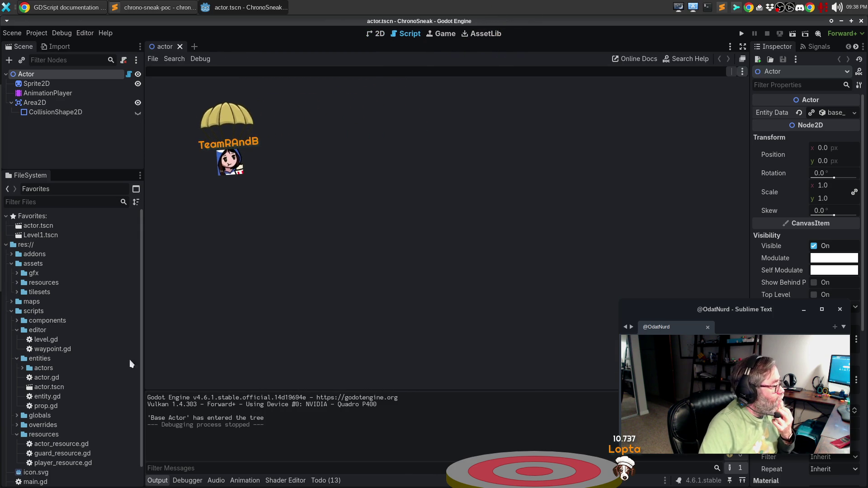
{"action": "double_click", "coordinate": [57, 378]}
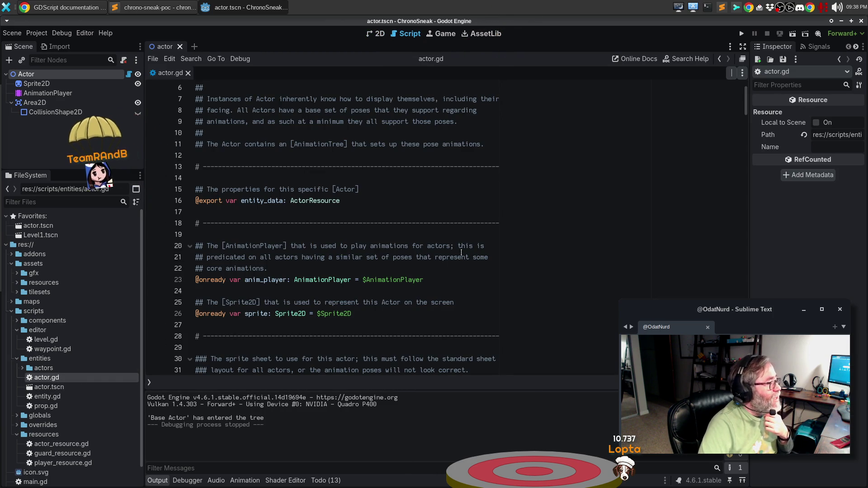
{"action": "left_click", "coordinate": [394, 202]}
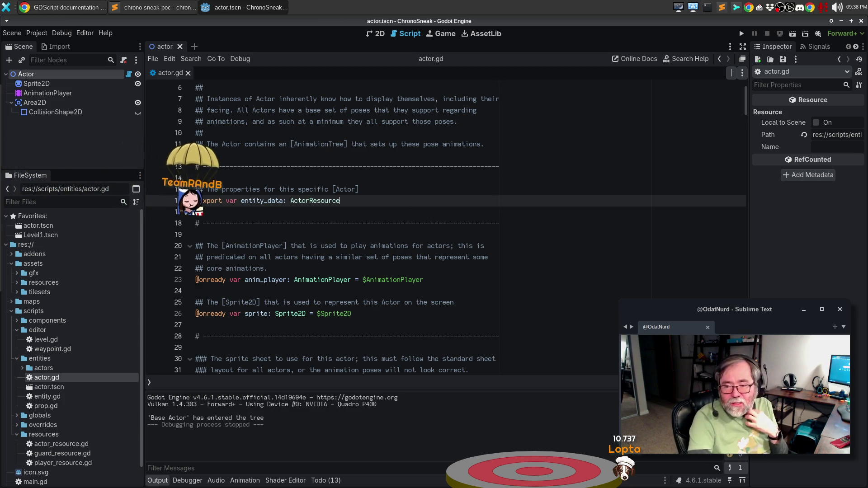
{"action": "left_click", "coordinate": [140, 8]}
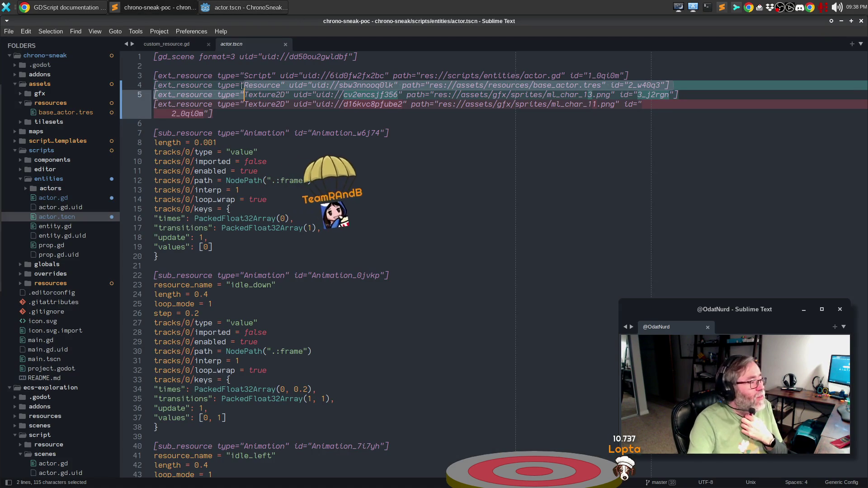
Close the actor.tscn and custom_resource.gd tabs and collapse the chrono-sneak folder in the sidebar.
{"action": "left_click", "coordinate": [285, 44]}
{"action": "left_click", "coordinate": [209, 43]}
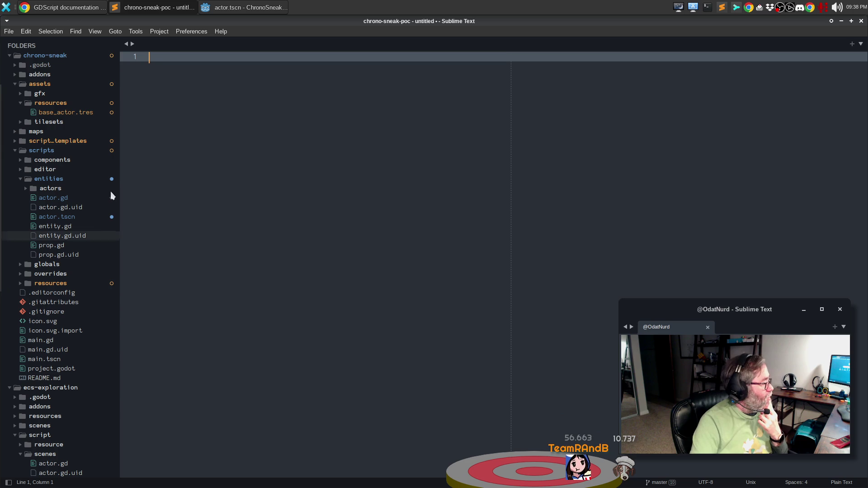
{"action": "left_click", "coordinate": [11, 55]}
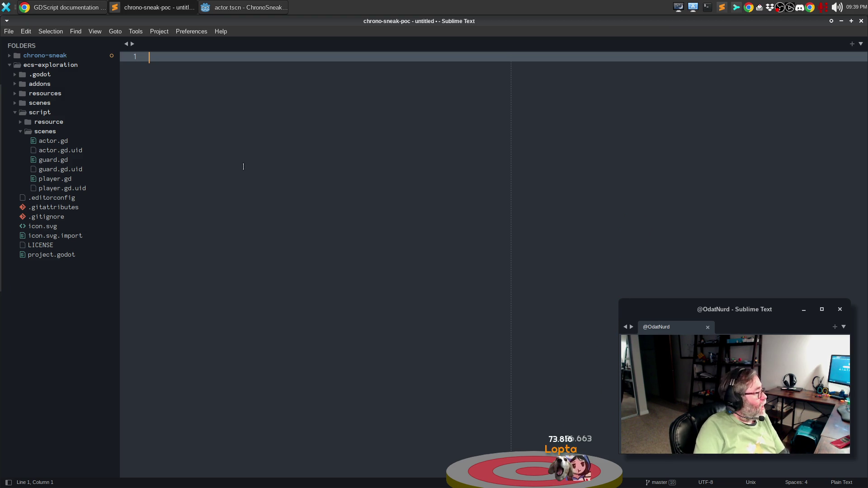
Open the actor.gd script from ecs-exploration/script/scenes.
{"action": "left_click", "coordinate": [53, 140]}
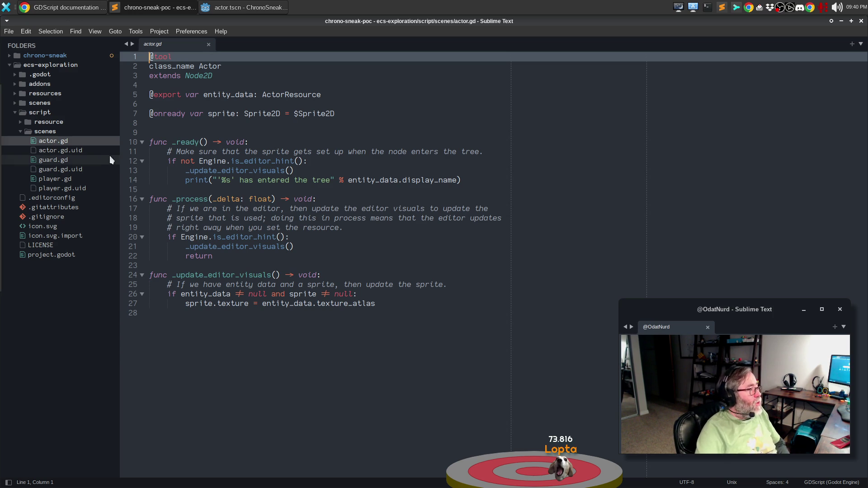
Review the ecs-exploration player.gd script, then return to the Godot editor.
{"action": "left_click", "coordinate": [67, 179]}
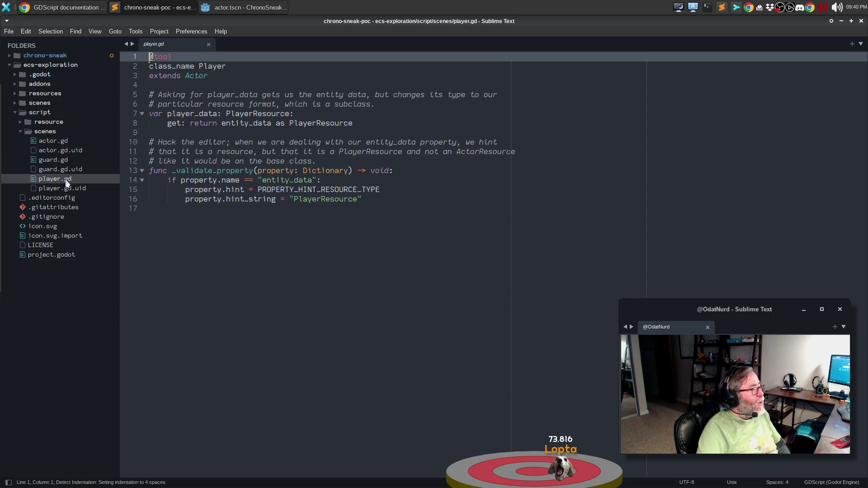
{"action": "left_click", "coordinate": [339, 365]}
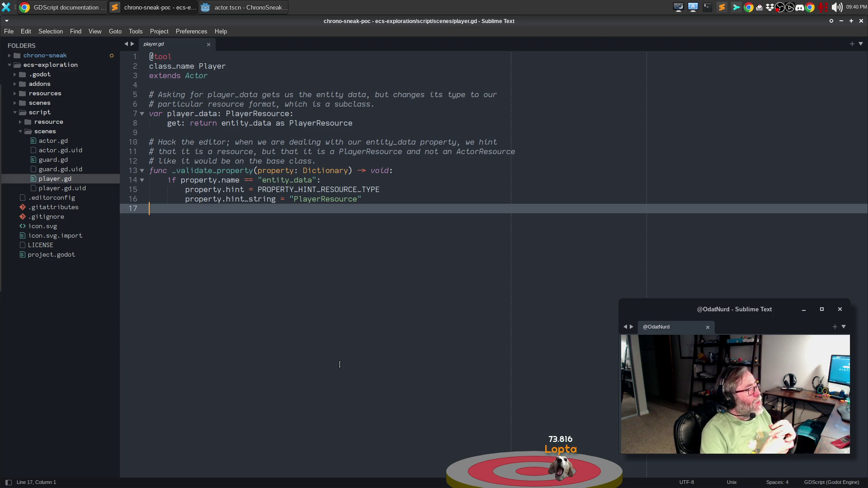
{"action": "left_click", "coordinate": [233, 6]}
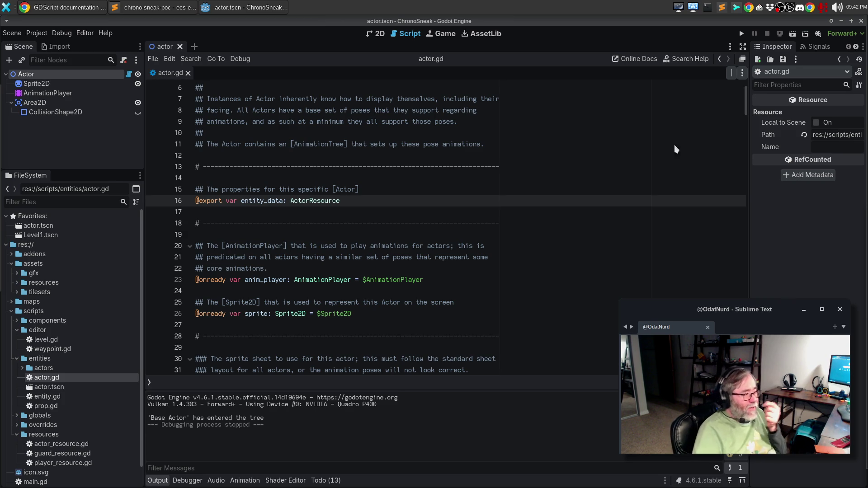
Create a PlayerResource in res://assets/resources and save it as base_player.tres.
{"action": "left_click", "coordinate": [387, 196]}
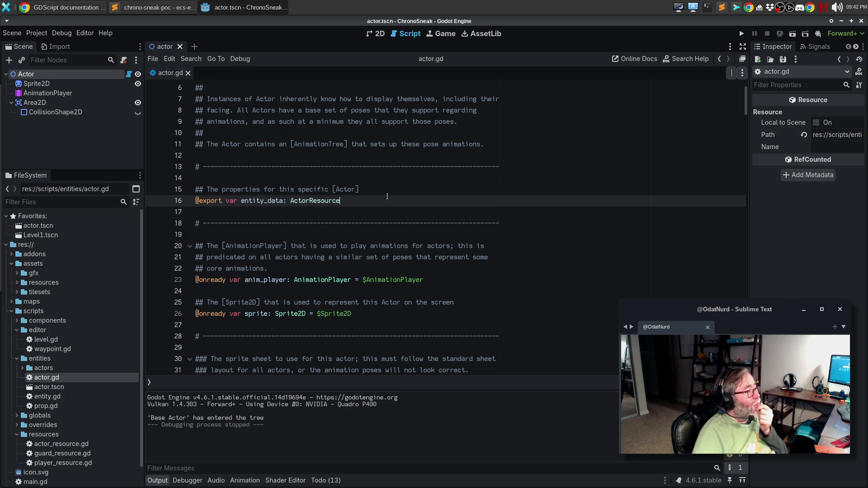
{"action": "scroll", "coordinate": [374, 194], "scroll_direction": "down", "scroll_amount": 4}
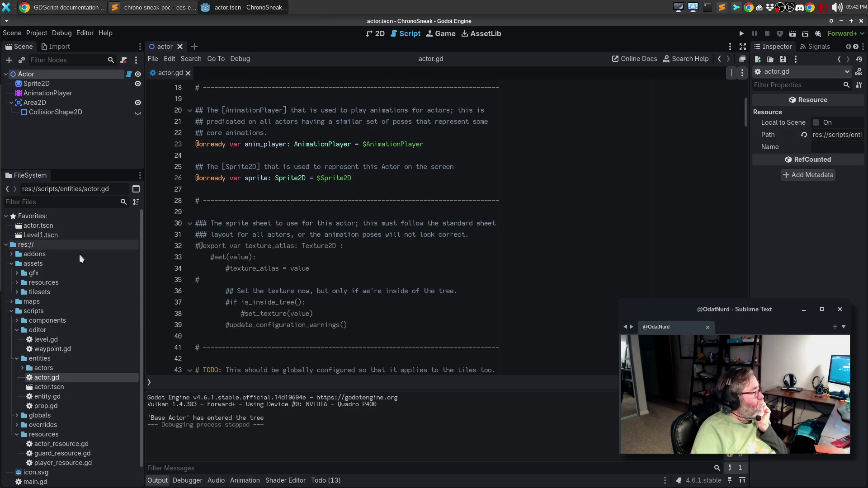
{"action": "left_click", "coordinate": [17, 282]}
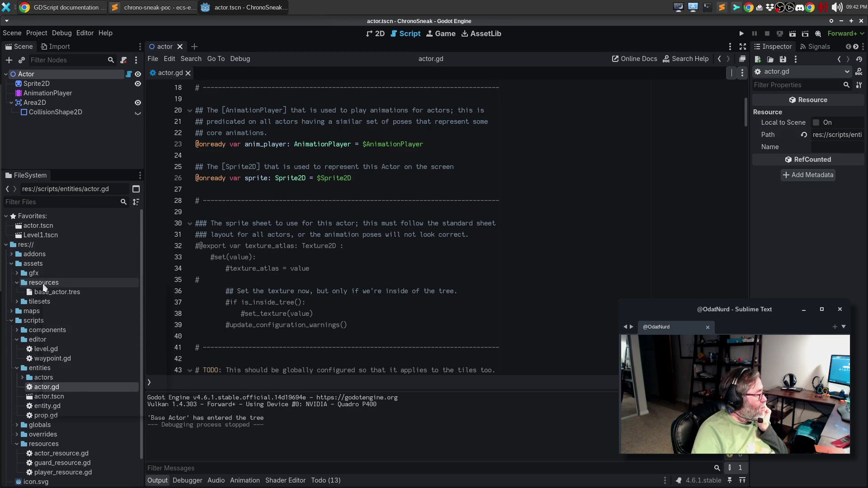
{"action": "right_click", "coordinate": [44, 285]}
{"action": "mouse_move", "coordinate": [60, 290]}
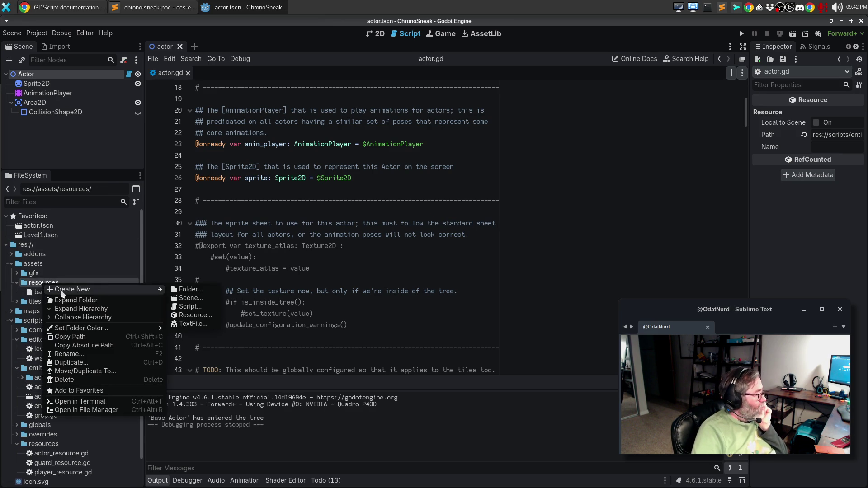
{"action": "left_click", "coordinate": [202, 315]}
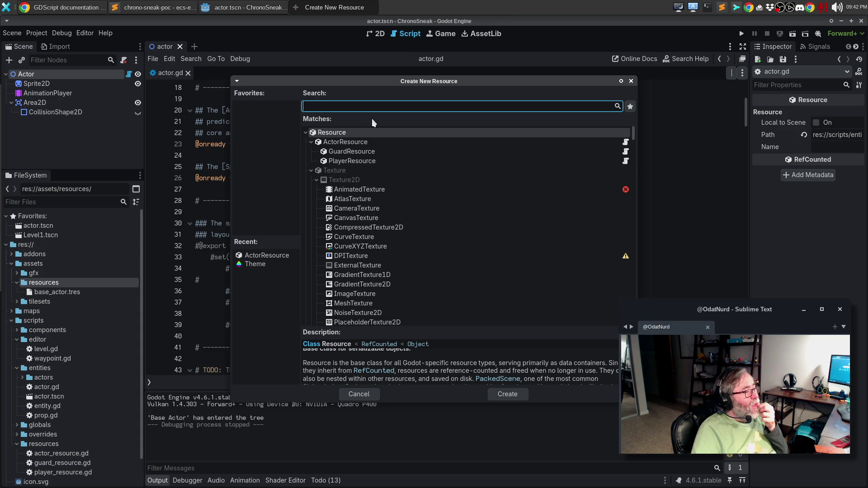
{"action": "left_click", "coordinate": [357, 161]}
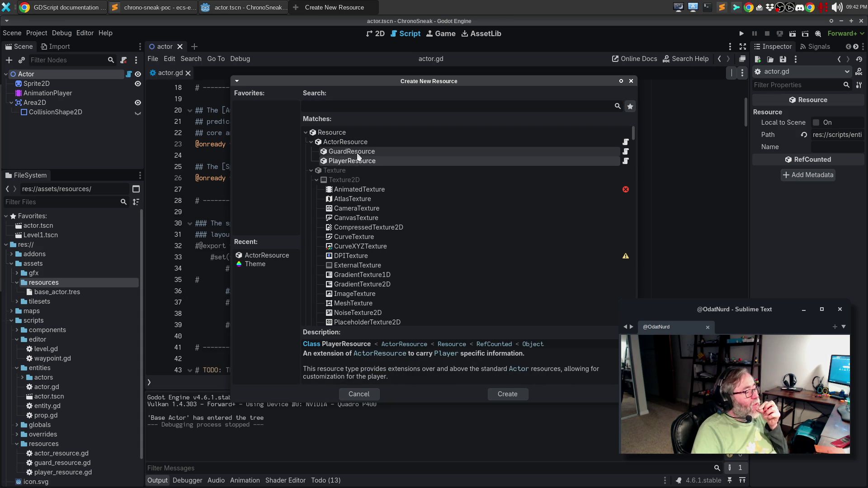
{"action": "double_click", "coordinate": [346, 161]}
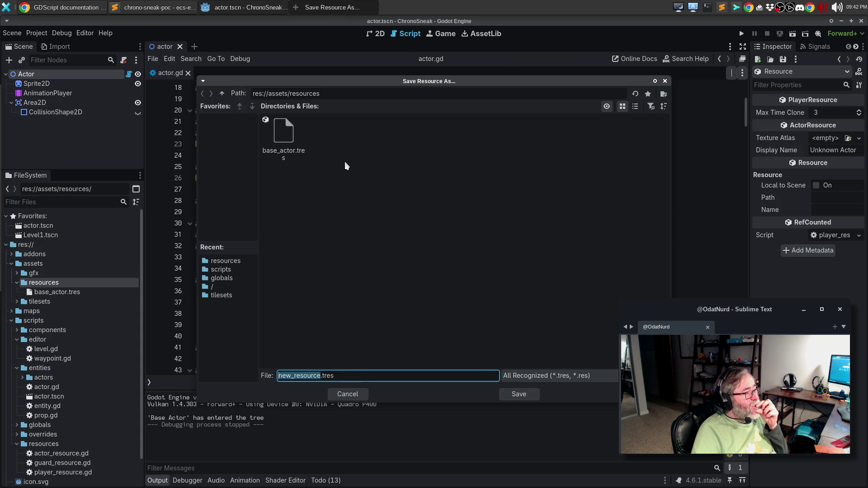
{"action": "type", "text": "base_platye"}
{"action": "key", "text": "BackSpace"}
{"action": "key", "text": "BackSpace"}
{"action": "key", "text": "BackSpace"}
{"action": "type", "text": "yer"}
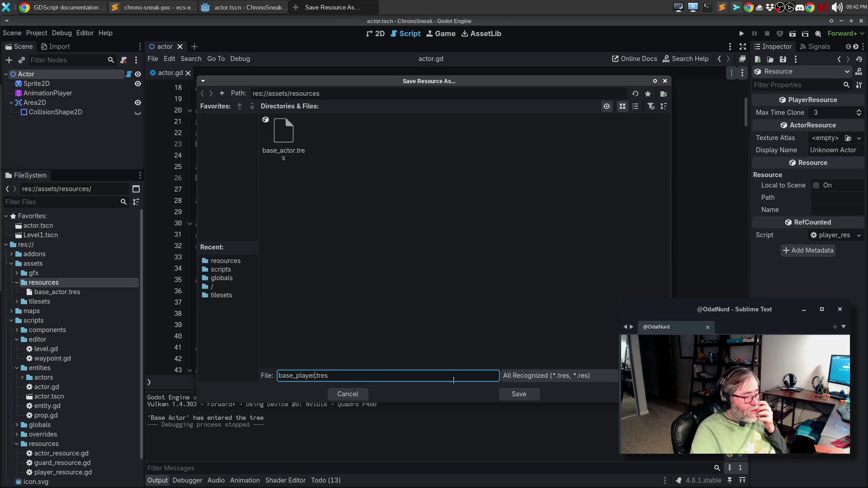
{"action": "left_click", "coordinate": [518, 397]}
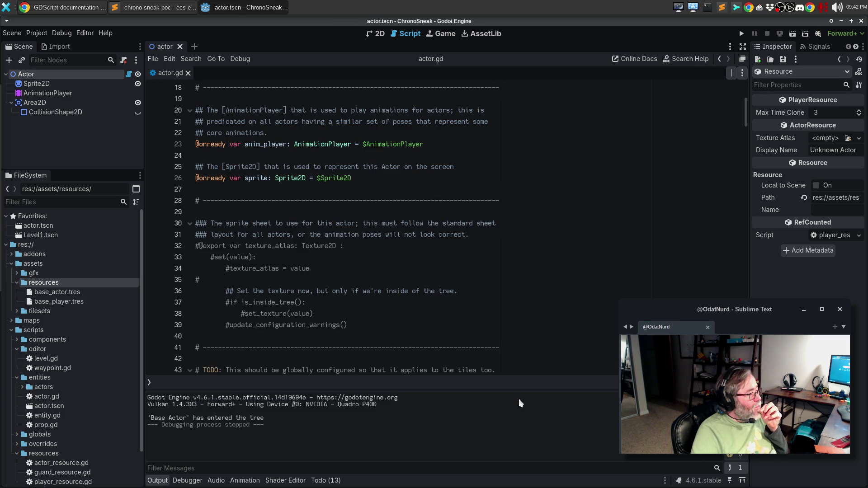
Save a new GuardResource as base_guard.tres in the resources folder, then close the actor scene.
{"action": "right_click", "coordinate": [64, 286]}
{"action": "mouse_move", "coordinate": [121, 289]}
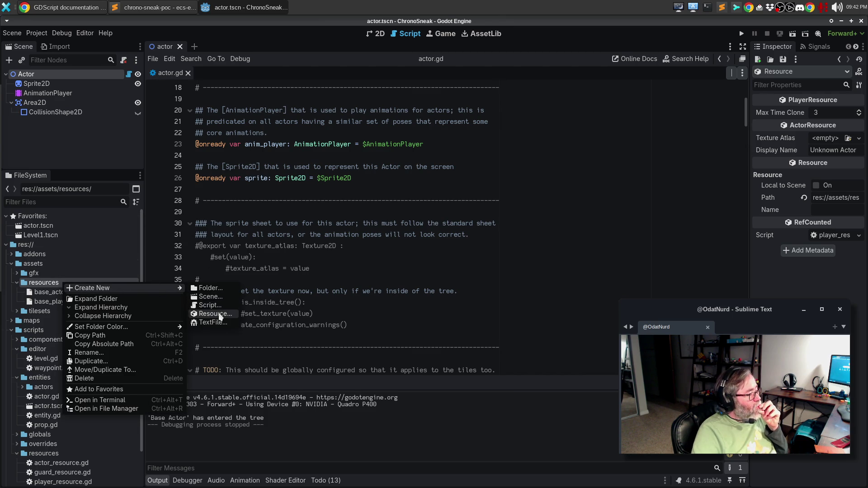
{"action": "left_click", "coordinate": [220, 315]}
{"action": "type", "text": "base"}
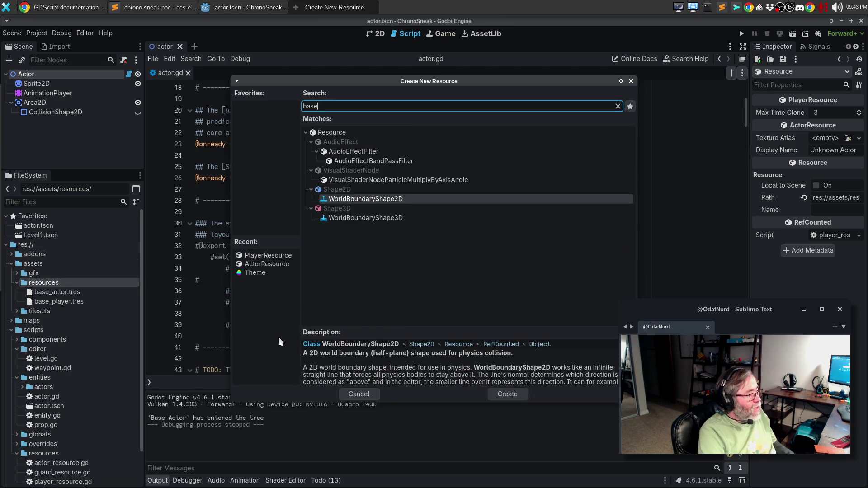
{"action": "type", "text": "_guard.tres"}
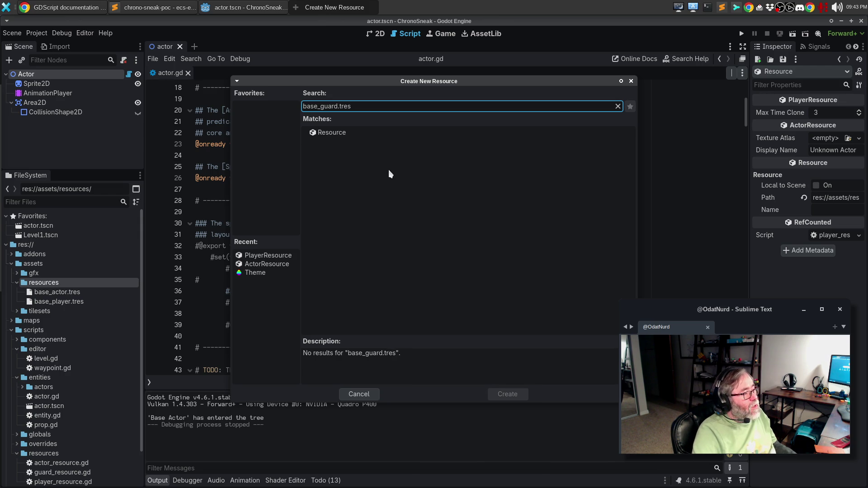
{"action": "left_click", "coordinate": [248, 113]}
{"action": "key", "text": "BackSpace"}
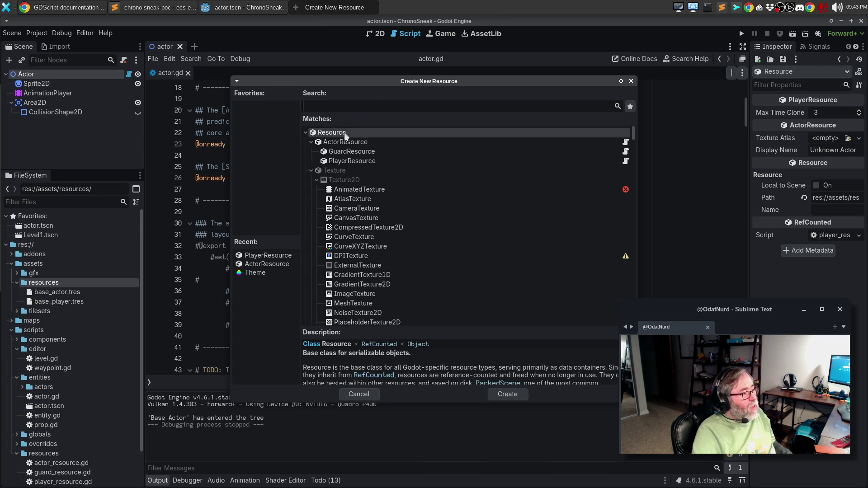
{"action": "double_click", "coordinate": [355, 153]}
{"action": "left_click", "coordinate": [395, 381]}
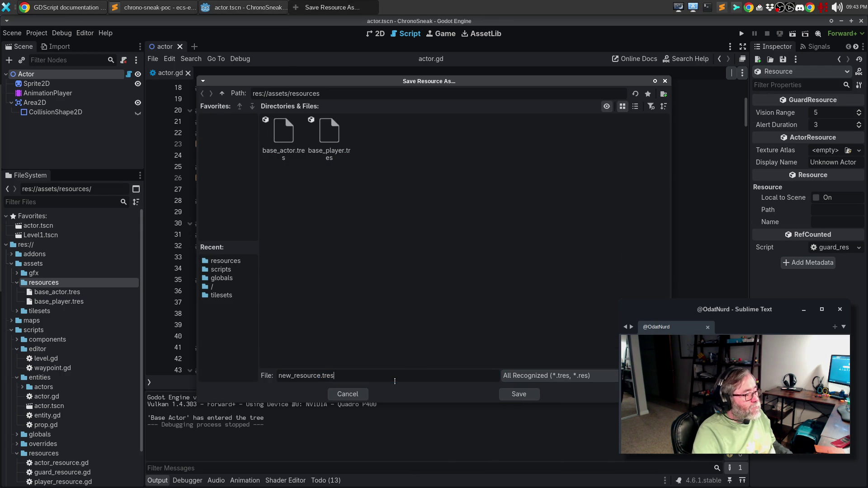
{"action": "key", "text": "ctrl+a"}
{"action": "type", "text": "base_guard.tres"}
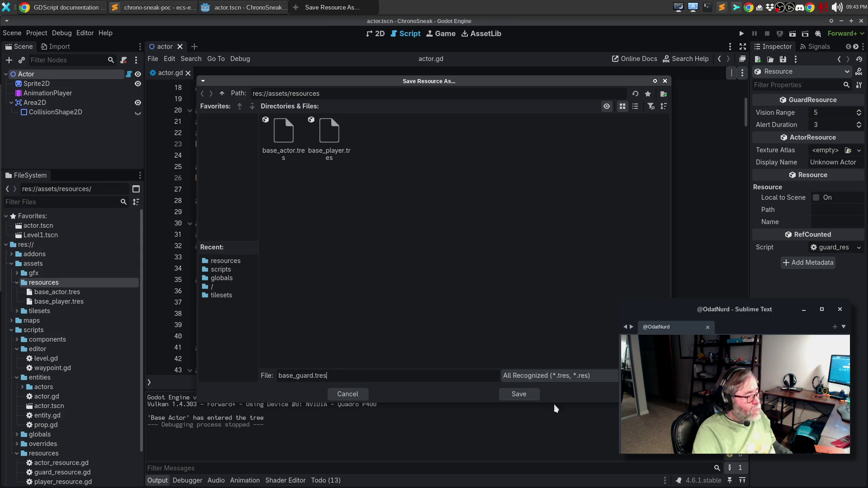
{"action": "left_click", "coordinate": [518, 394]}
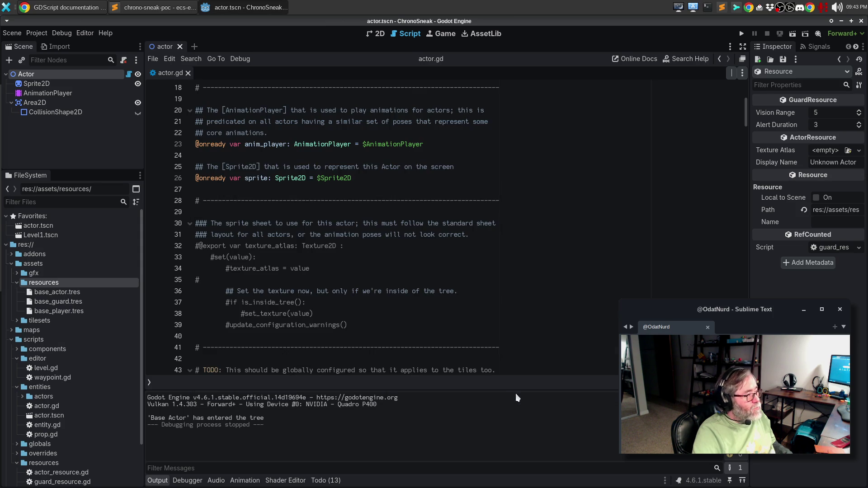
{"action": "left_click", "coordinate": [180, 47]}
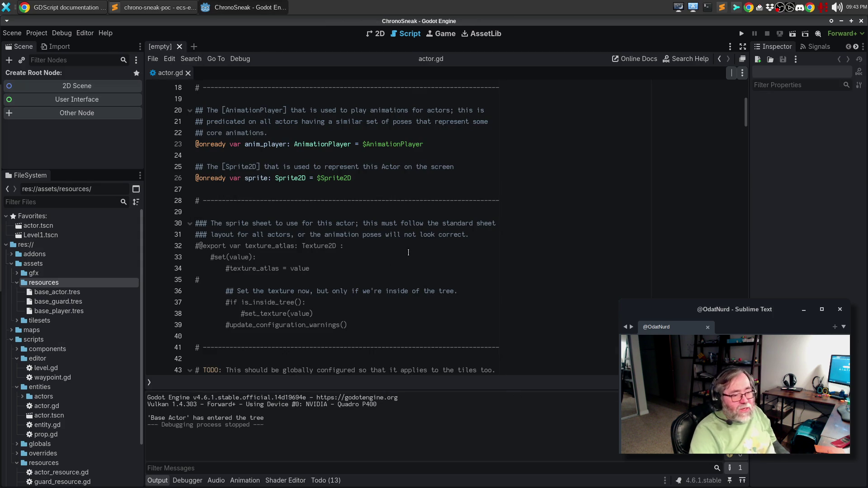
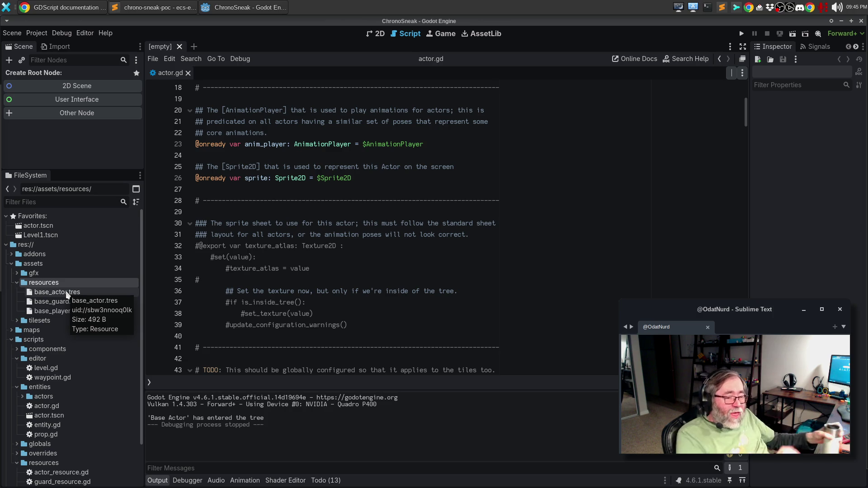
Switch to Sublime Text, where player.gd shows the player_data getter and _validate_property override.
{"action": "left_click", "coordinate": [173, 9]}
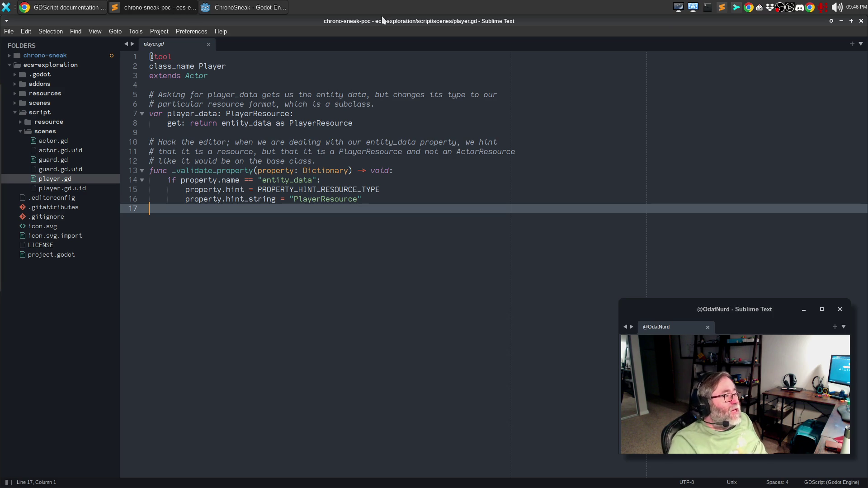
Return to the Godot editor, where actor.gd is open.
{"action": "left_click", "coordinate": [250, 8]}
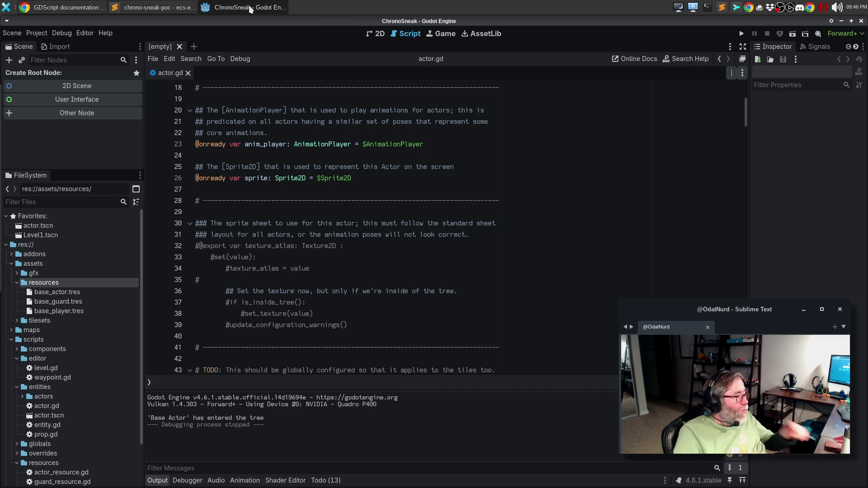
Select base_player.tres and replace its 'Unknown Actor' display name with 'Player'.
{"action": "left_click", "coordinate": [62, 310]}
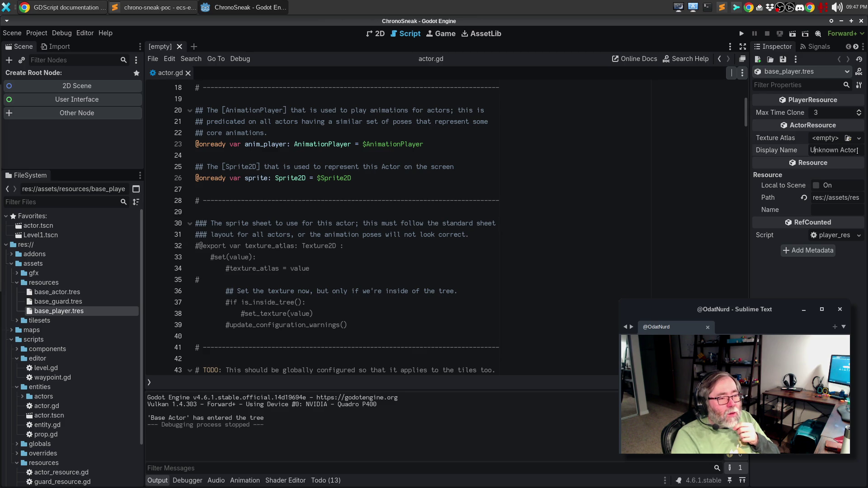
{"action": "left_click_drag", "start_coordinate": [857, 150], "coordinate": [799, 149]}
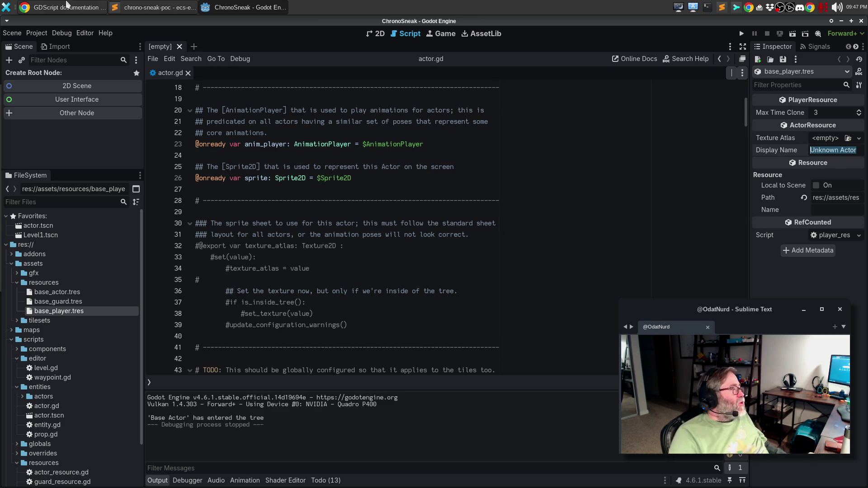
{"action": "mouse_move", "coordinate": [3, 104]}
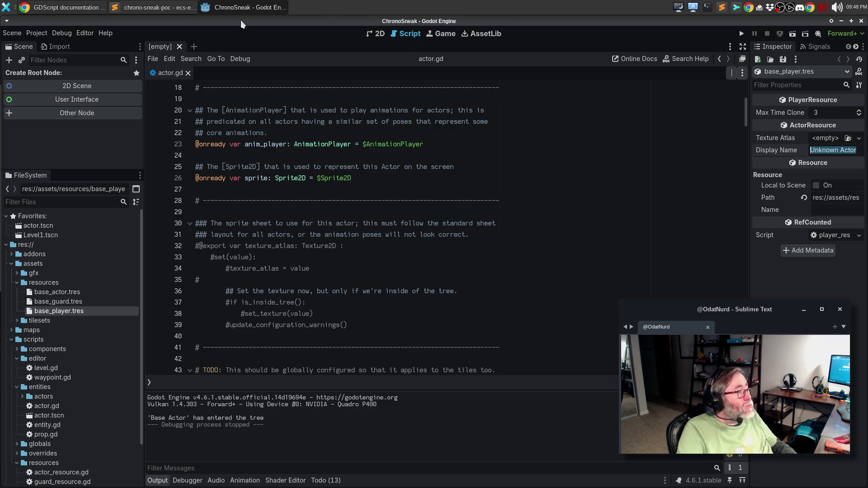
{"action": "type", "text": "Player"}
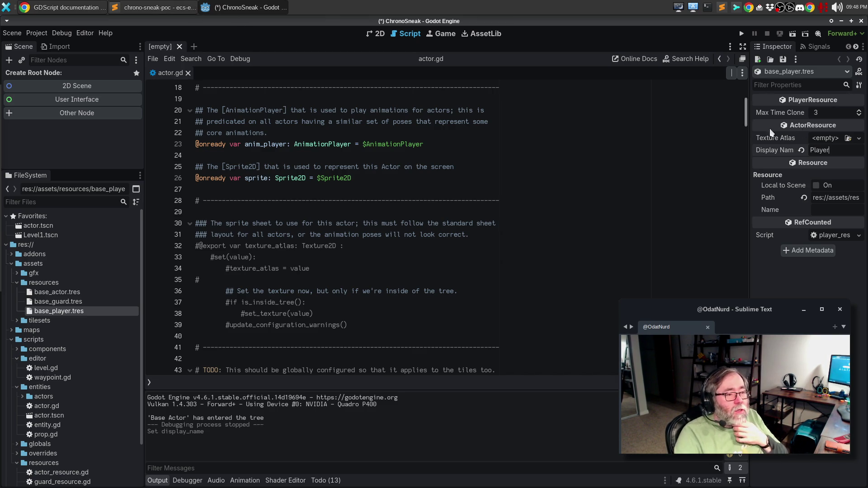
Quick-load ml_char_01.png as base_player's Texture Atlas, preview it, save, then select base_guard.tres.
{"action": "left_click", "coordinate": [858, 139]}
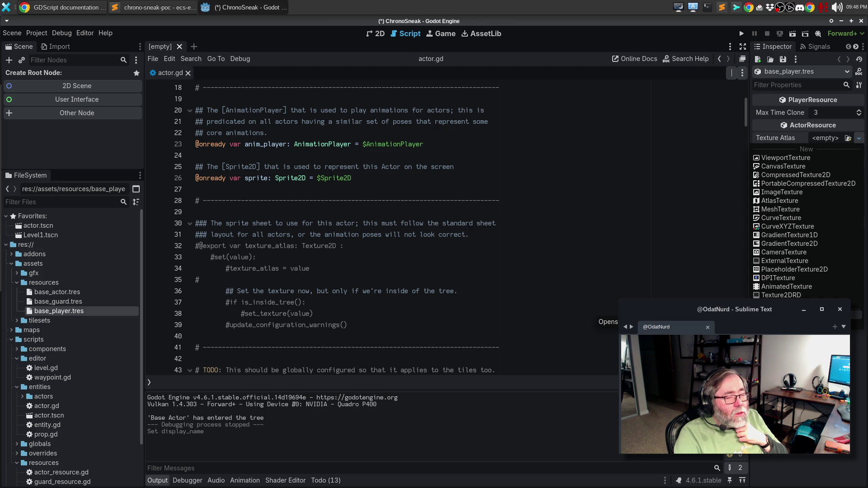
{"action": "left_click", "coordinate": [786, 314]}
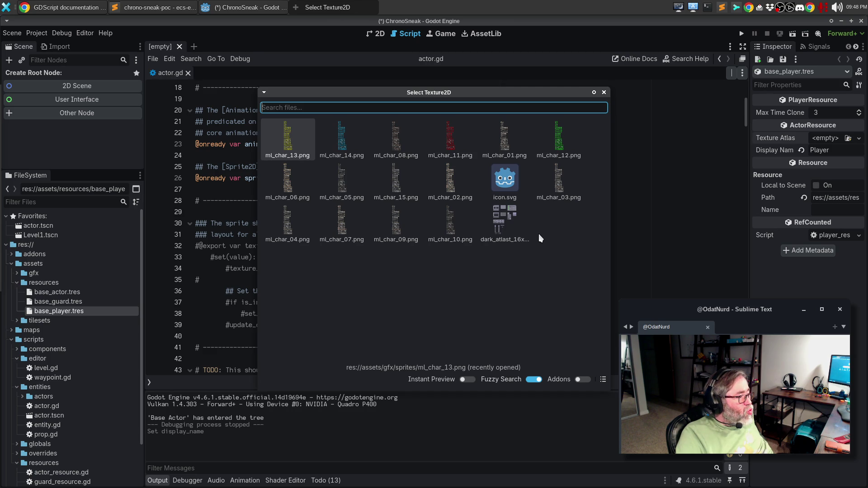
{"action": "double_click", "coordinate": [506, 138]}
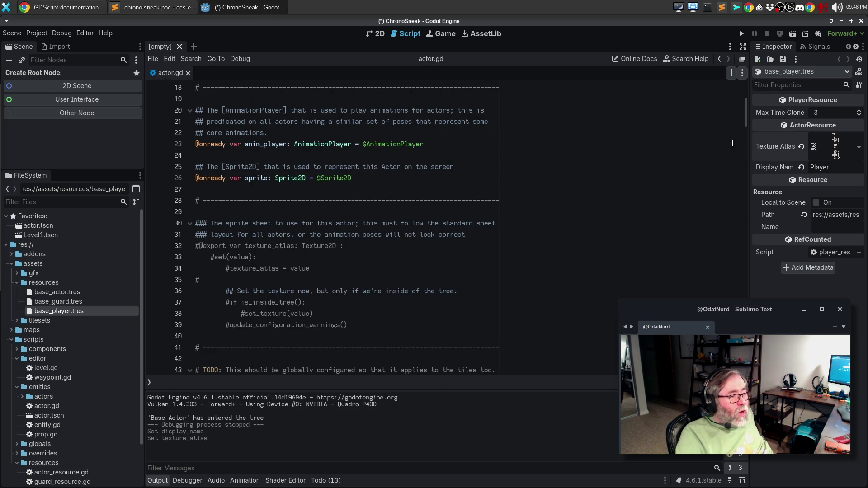
{"action": "left_click", "coordinate": [818, 141]}
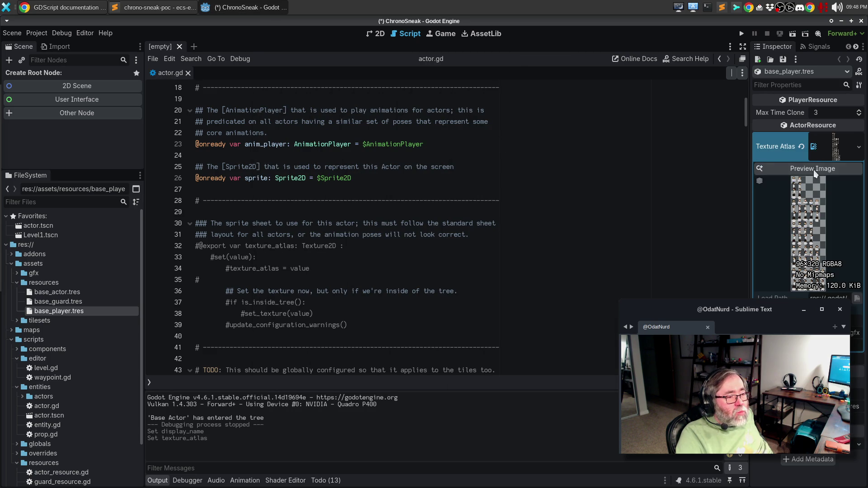
{"action": "left_click", "coordinate": [813, 169]}
{"action": "scroll", "coordinate": [430, 180], "scroll_direction": "up", "scroll_amount": 10}
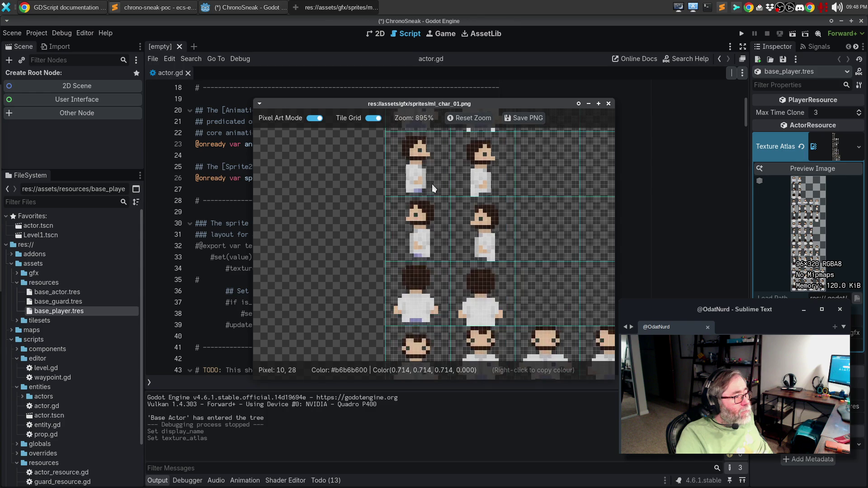
{"action": "scroll", "coordinate": [429, 181], "scroll_direction": "down", "scroll_amount": 5}
{"action": "left_click", "coordinate": [609, 104]}
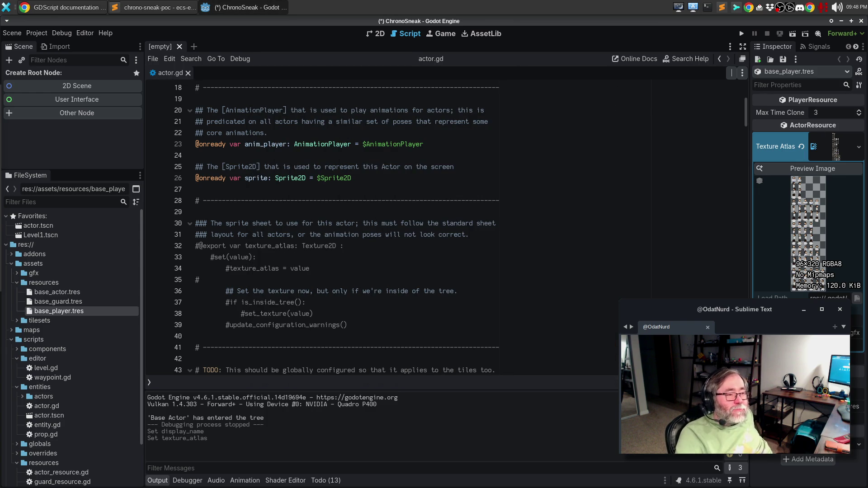
{"action": "left_click", "coordinate": [840, 150]}
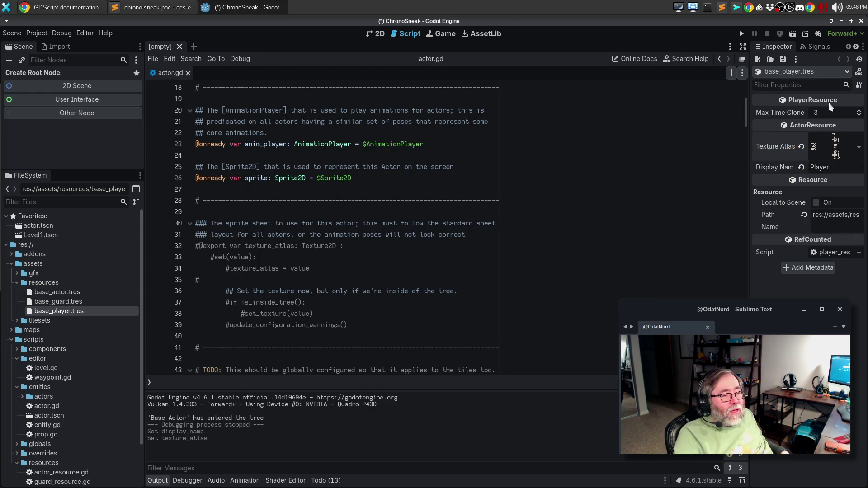
{"action": "key", "text": "ctrl+s"}
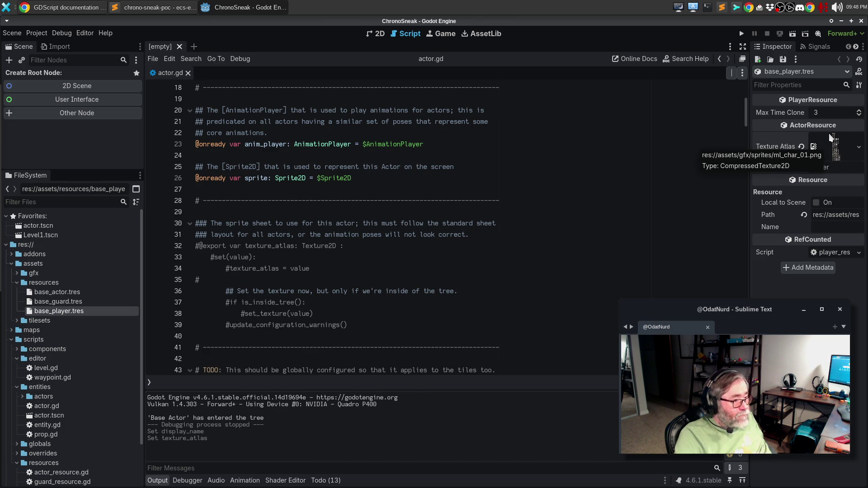
{"action": "left_click", "coordinate": [68, 301]}
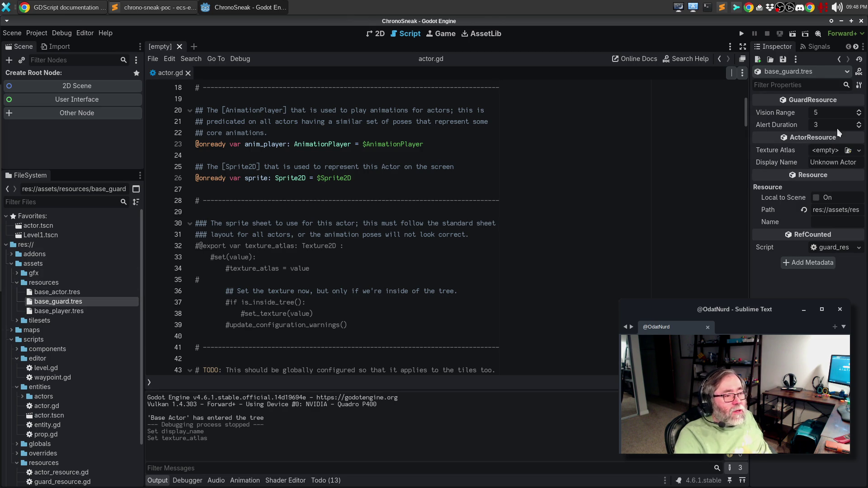
Set the guard resource's Display Name to 'Basic Guard'.
{"action": "triple_click", "coordinate": [858, 164]}
{"action": "type", "text": "Base"}
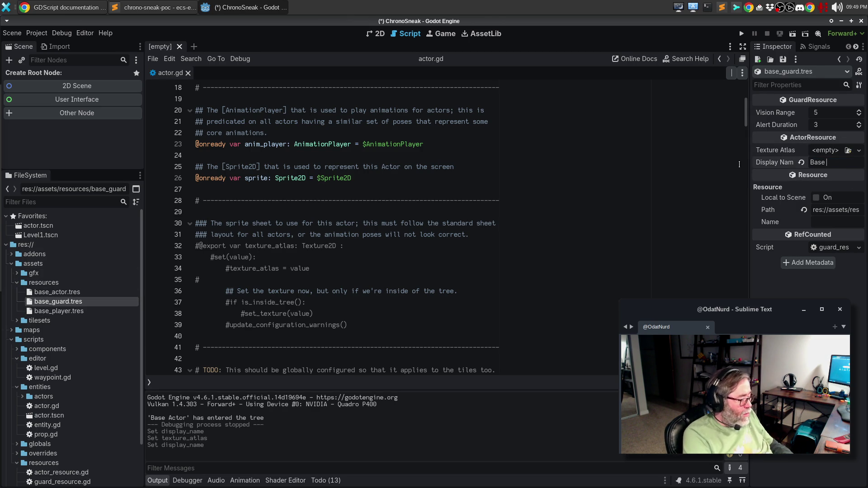
{"action": "key", "text": "BackSpace"}
{"action": "key", "text": "BackSpace"}
{"action": "key", "text": "BackSpace"}
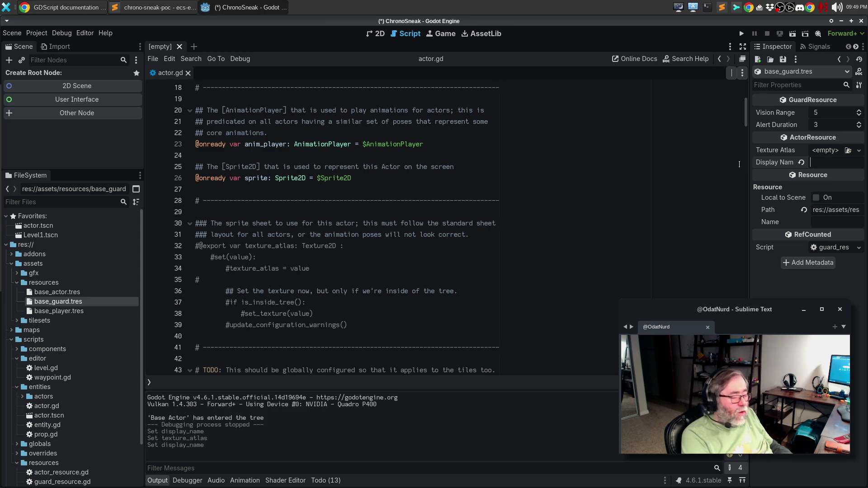
{"action": "type", "text": "Basic Guard"}
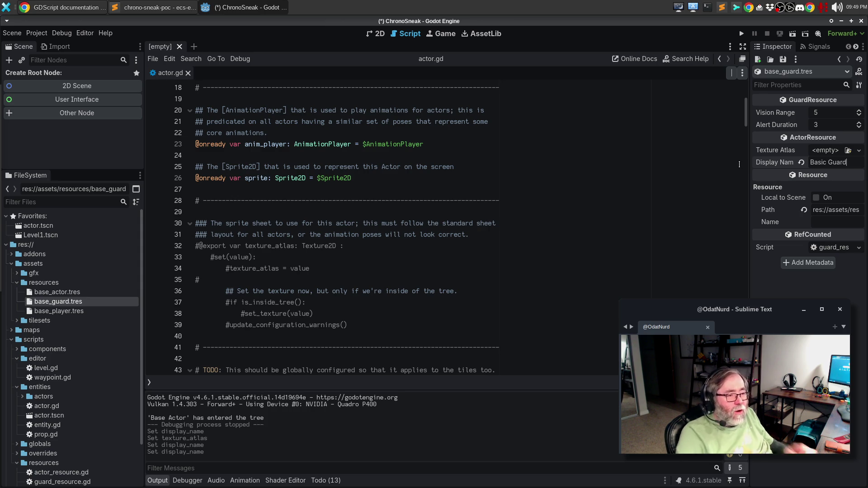
Quick-load the red ml_char_11.png sheet as the guard's Texture Atlas and save.
{"action": "left_click", "coordinate": [859, 150]}
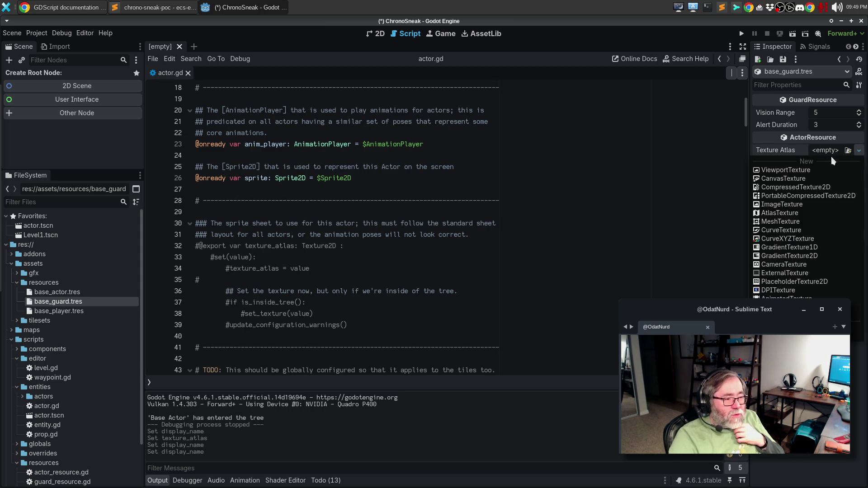
{"action": "left_click", "coordinate": [814, 327]}
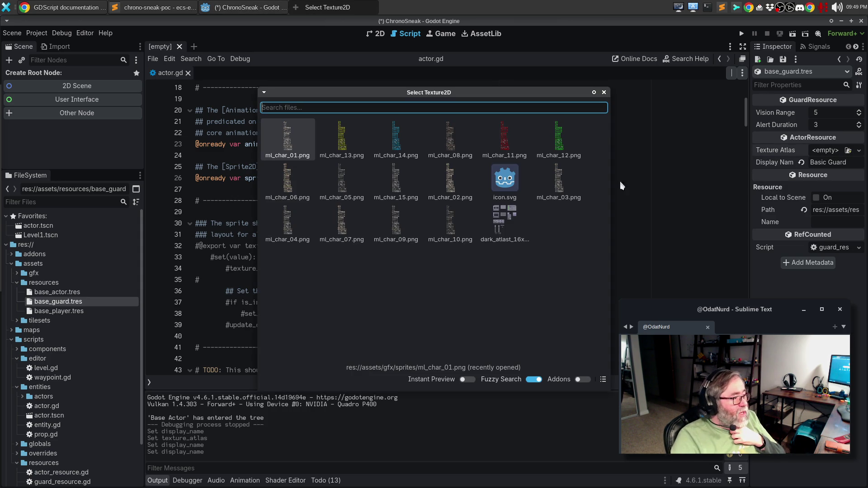
{"action": "double_click", "coordinate": [505, 150]}
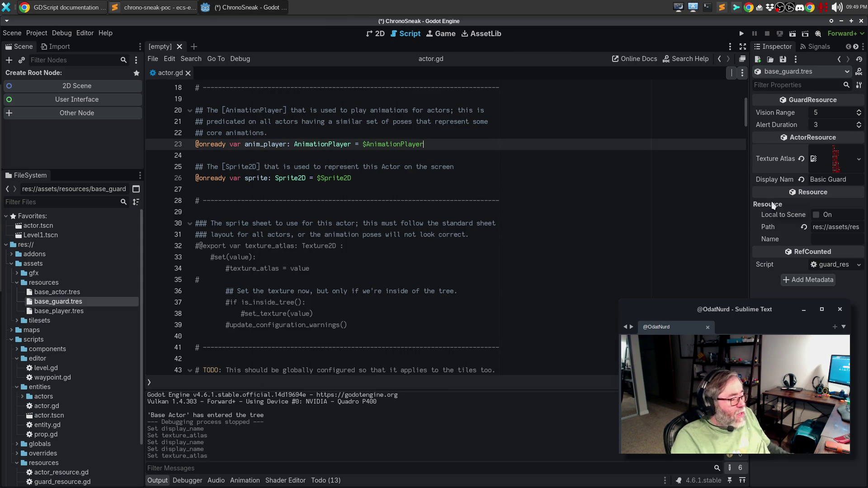
{"action": "key", "text": "ctrl+s"}
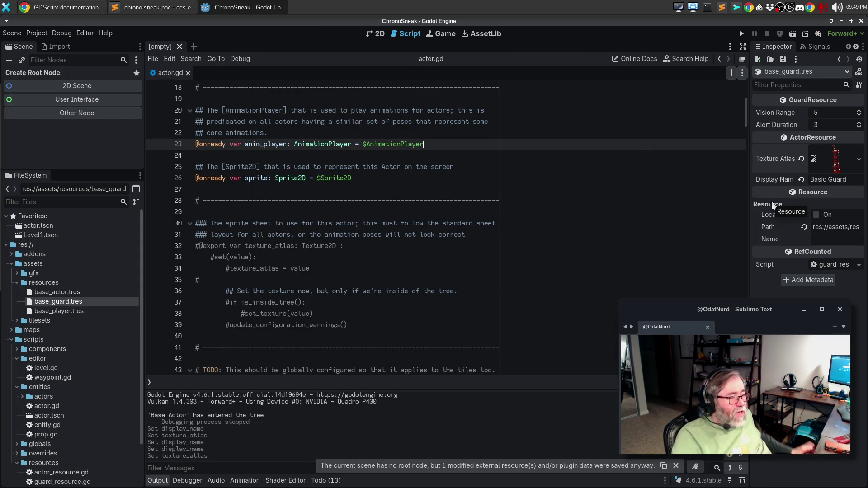
{"action": "left_click", "coordinate": [277, 143]}
{"action": "scroll", "coordinate": [278, 140], "scroll_direction": "up", "scroll_amount": 3}
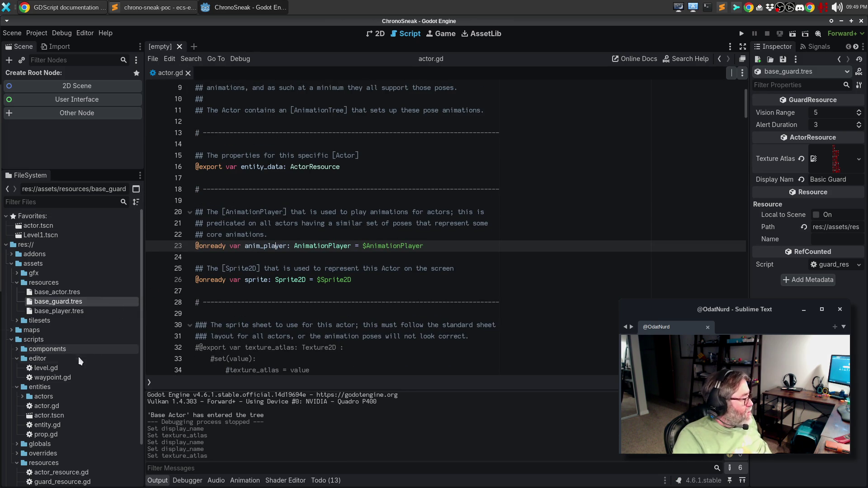
Add player.tscn and guard.tscn from the actors folder to Favorites.
{"action": "left_click", "coordinate": [19, 396]}
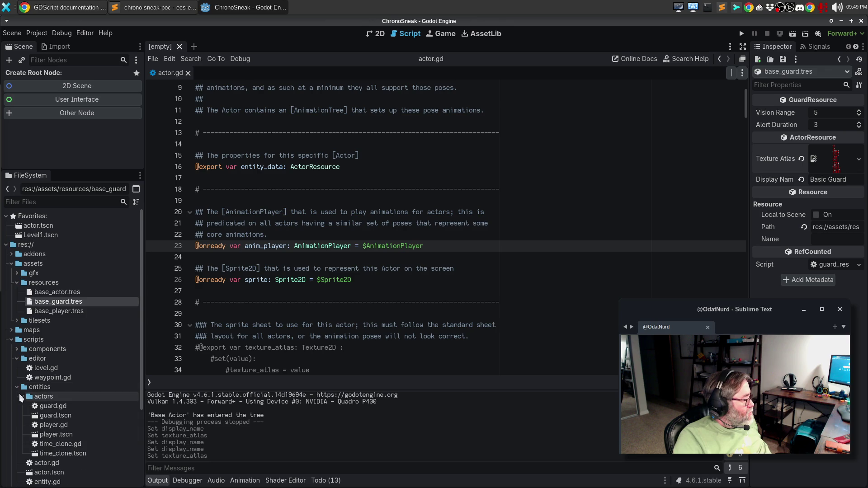
{"action": "right_click", "coordinate": [68, 435]}
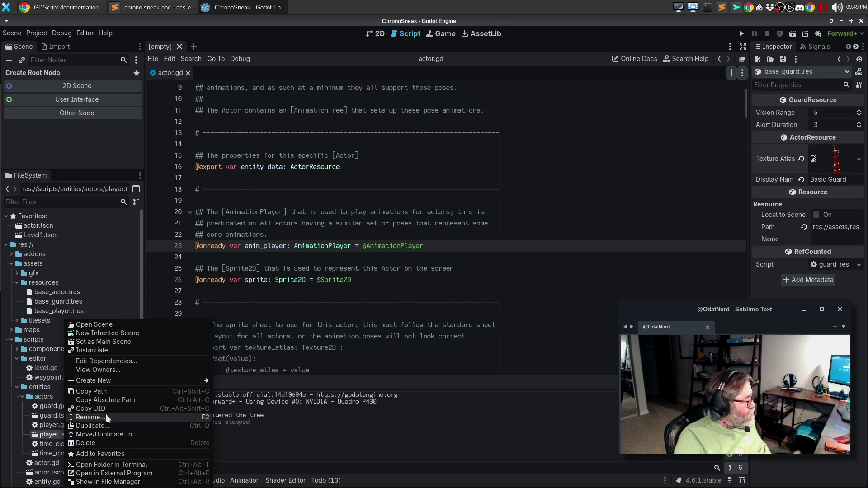
{"action": "left_click", "coordinate": [95, 454]}
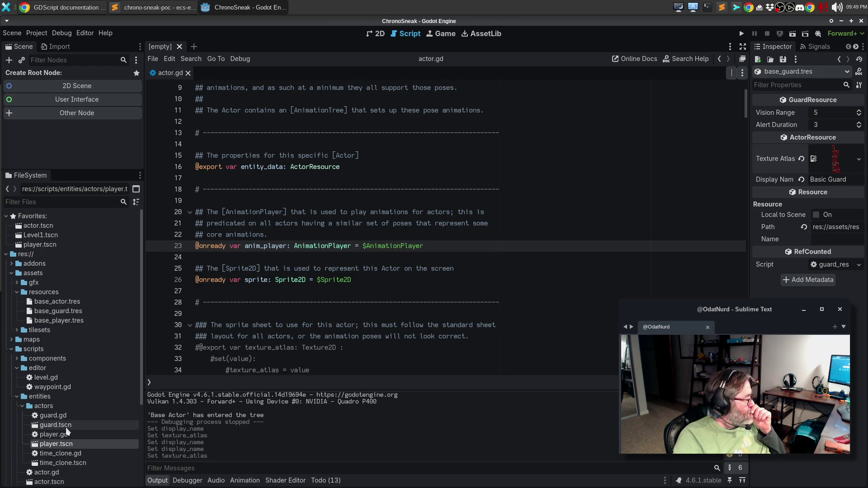
{"action": "right_click", "coordinate": [67, 433]}
{"action": "left_click", "coordinate": [102, 455]}
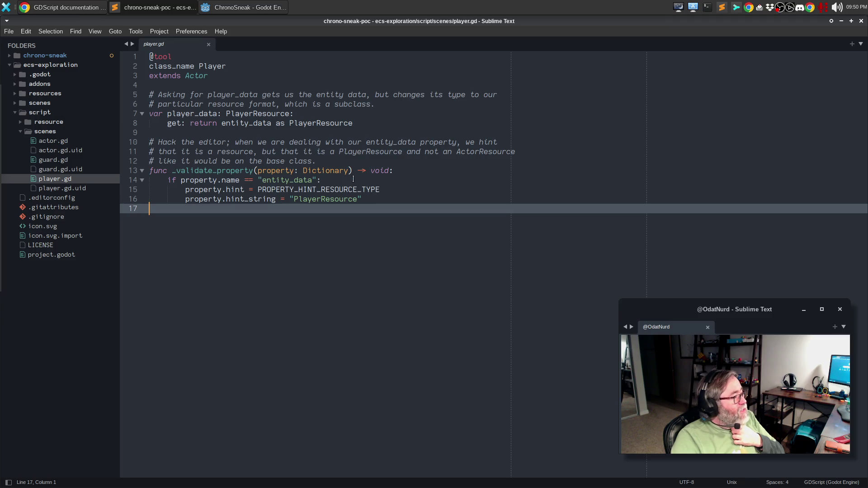
Copy the player_data and _validate_property code from Sublime Text and return to Godot.
{"action": "mouse_move", "coordinate": [375, 199]}
{"action": "left_mouse_down"}
{"action": "mouse_move", "coordinate": [144, 66]}
{"action": "mouse_move", "coordinate": [149, 94]}
{"action": "left_mouse_up"}
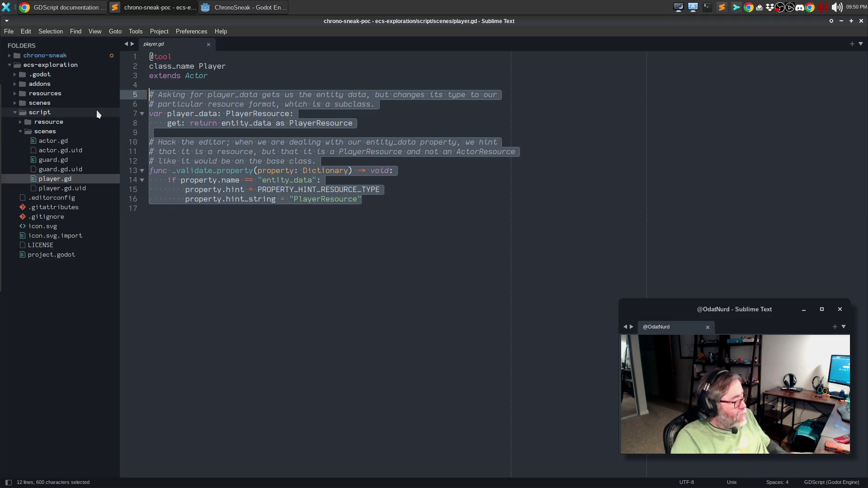
{"action": "key", "text": "ctrl+c"}
{"action": "left_click", "coordinate": [212, 8]}
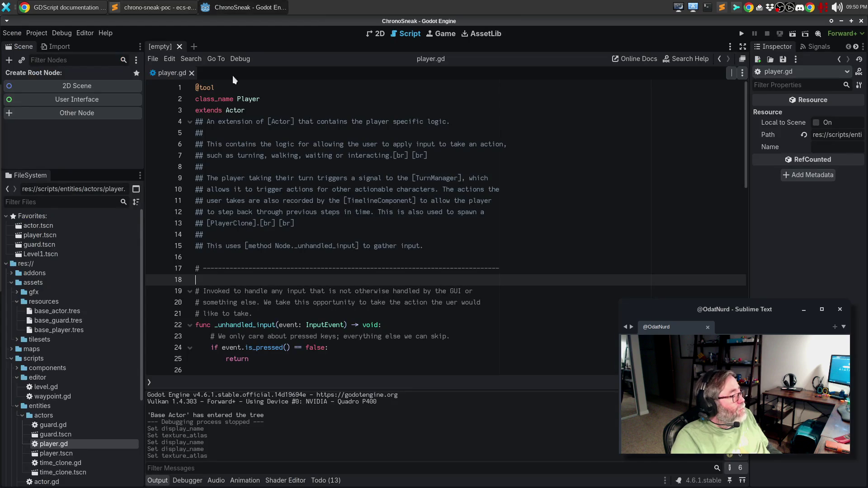
Replace the dashed separator line in player.gd with the pasted player_data and _validate_property code.
{"action": "key", "text": "shift+Up"}
{"action": "key", "text": "BackSpace"}
{"action": "key", "text": "ctrl+v"}
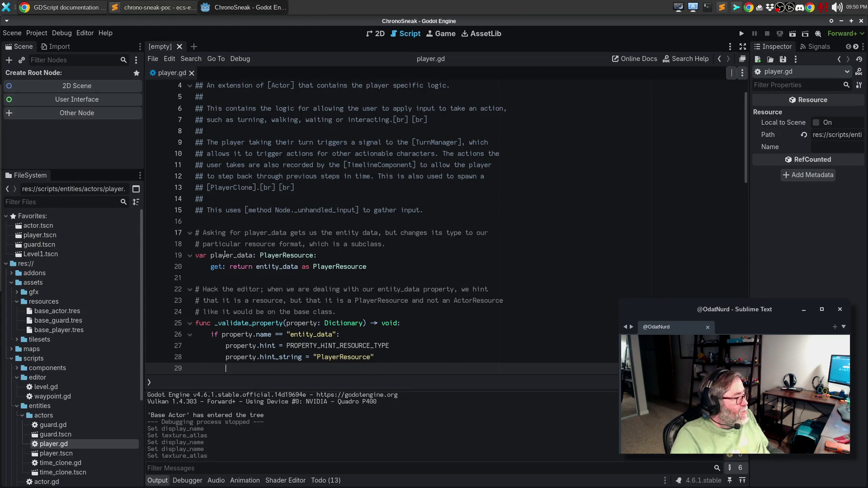
{"action": "scroll", "coordinate": [225, 255], "scroll_direction": "down", "scroll_amount": 4}
Insert a dashed separator comment above the _validate_property code, then open actor.gd.
{"action": "left_click", "coordinate": [234, 244]}
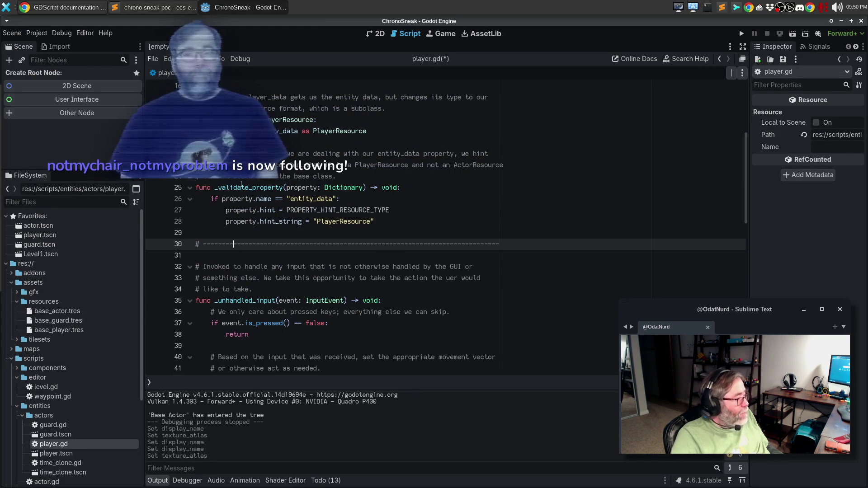
{"action": "key", "text": "Up"}
{"action": "key", "text": "Up"}
{"action": "key", "text": "Up"}
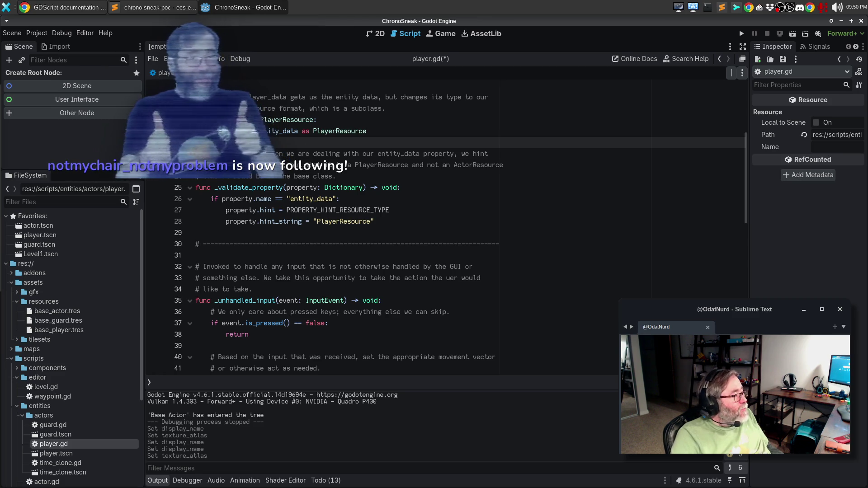
{"action": "key", "text": "ctrl+v"}
{"action": "left_click", "coordinate": [195, 210]}
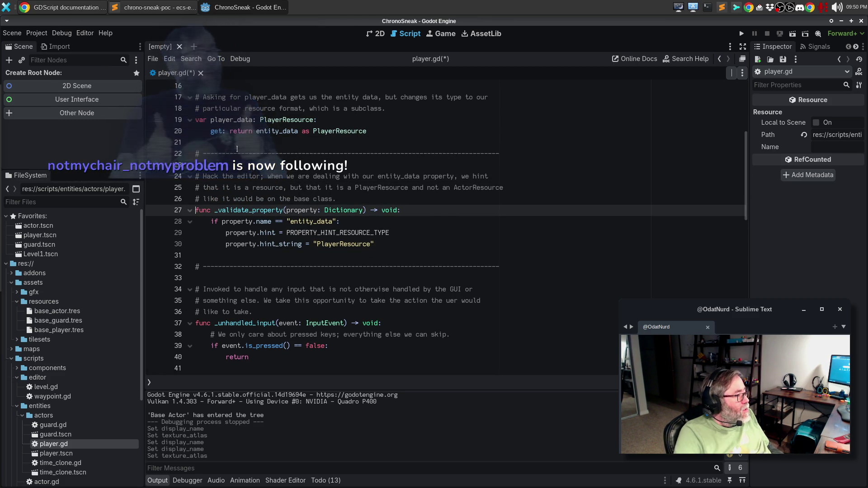
{"action": "scroll", "coordinate": [240, 154], "scroll_direction": "up", "scroll_amount": 2}
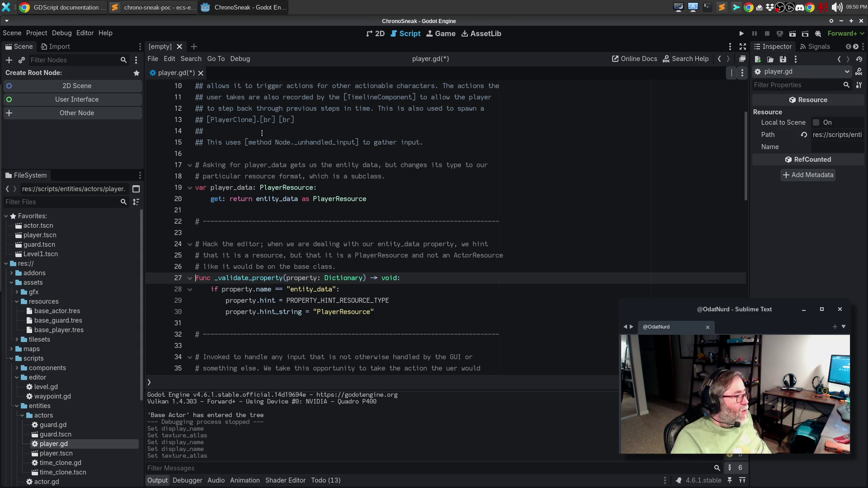
{"action": "left_click", "coordinate": [223, 157]}
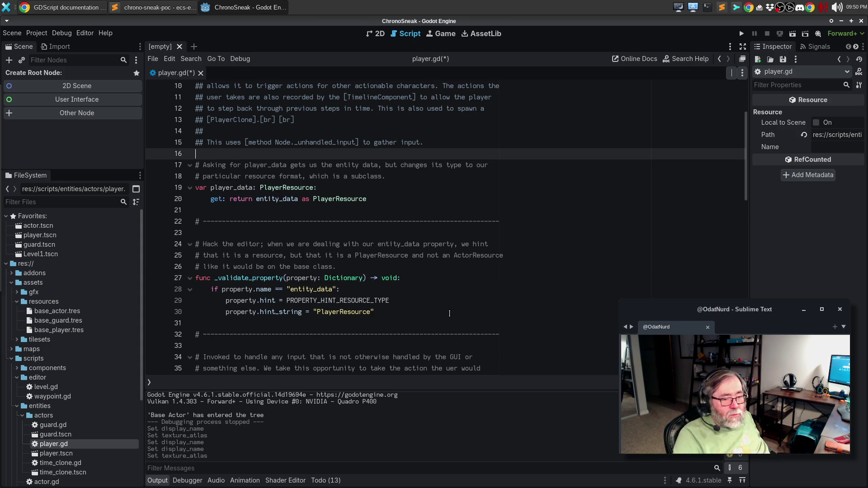
{"action": "scroll", "coordinate": [449, 314], "scroll_direction": "up", "scroll_amount": 2}
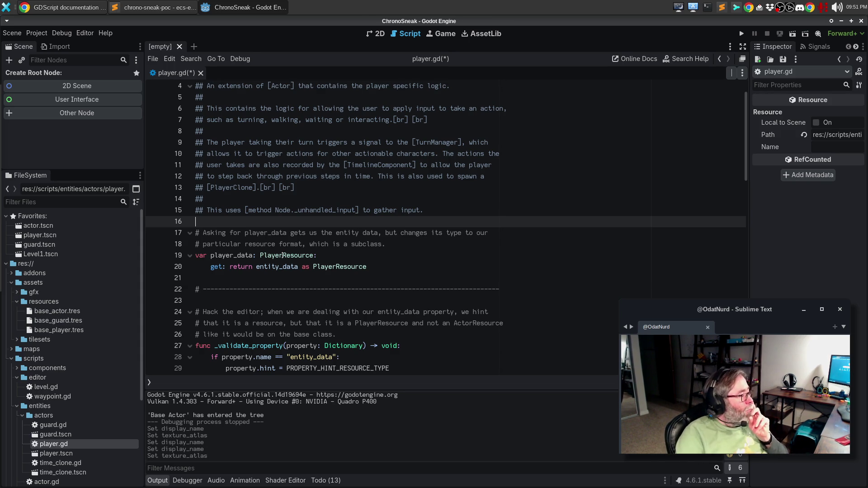
{"action": "left_click", "coordinate": [273, 242]}
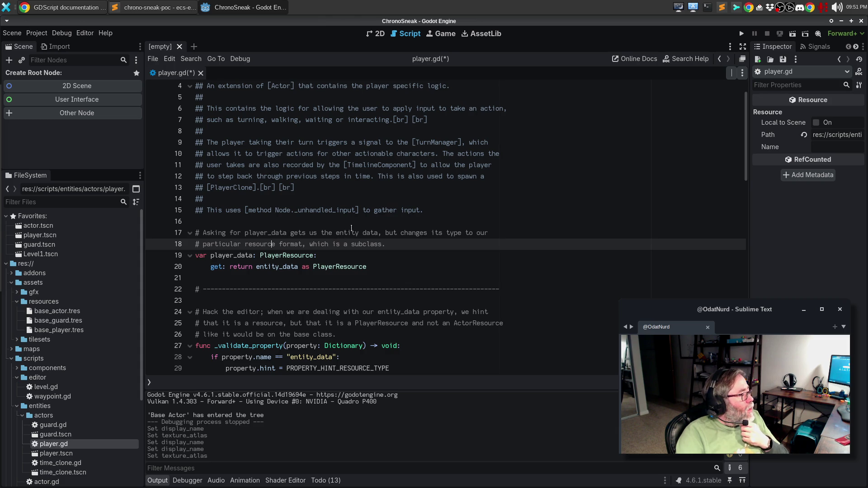
{"action": "scroll", "coordinate": [356, 220], "scroll_direction": "up", "scroll_amount": 1}
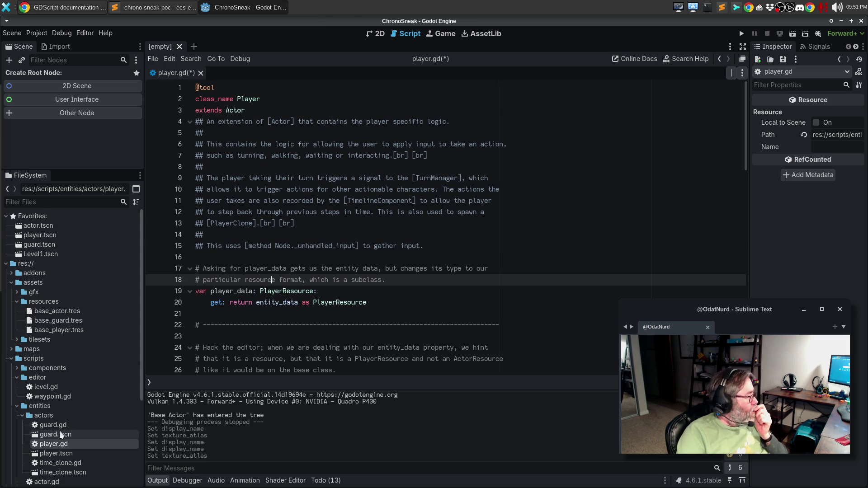
{"action": "scroll", "coordinate": [73, 417], "scroll_direction": "down", "scroll_amount": 1}
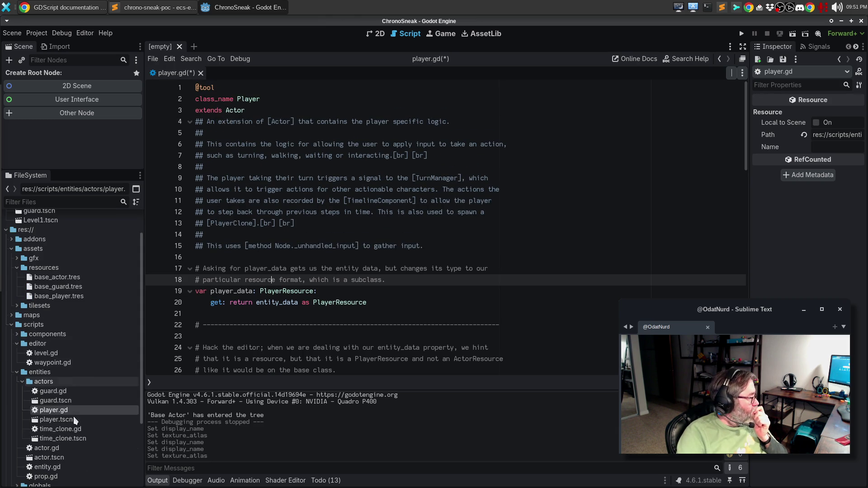
{"action": "double_click", "coordinate": [60, 449]}
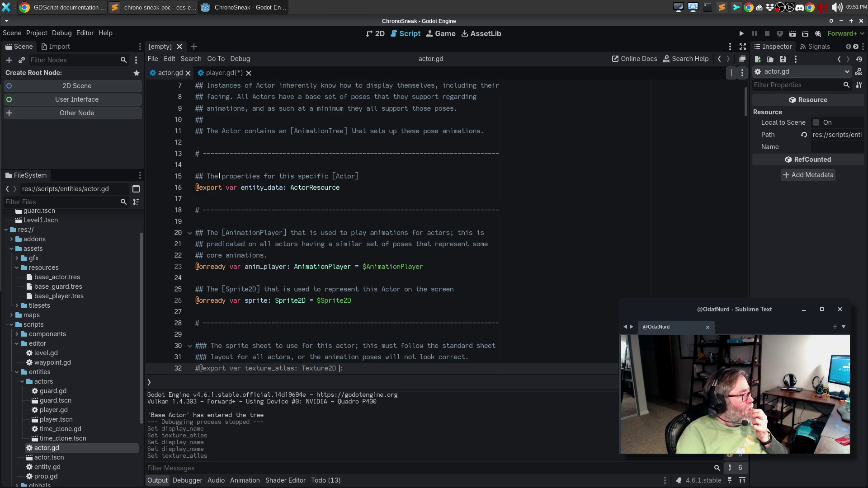
Insert 'base' into actor.gd's entity_data properties comment and save the script.
{"action": "left_click", "coordinate": [219, 177]}
{"action": "type", "text": "base"}
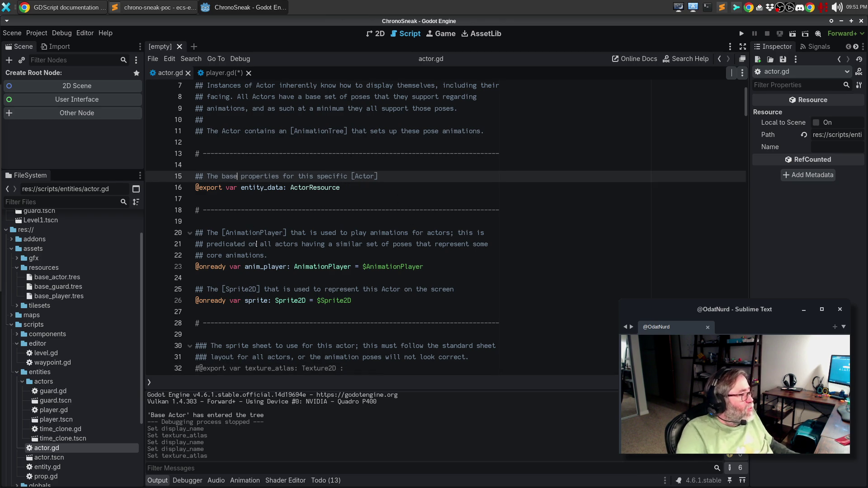
{"action": "key", "text": "ctrl+s"}
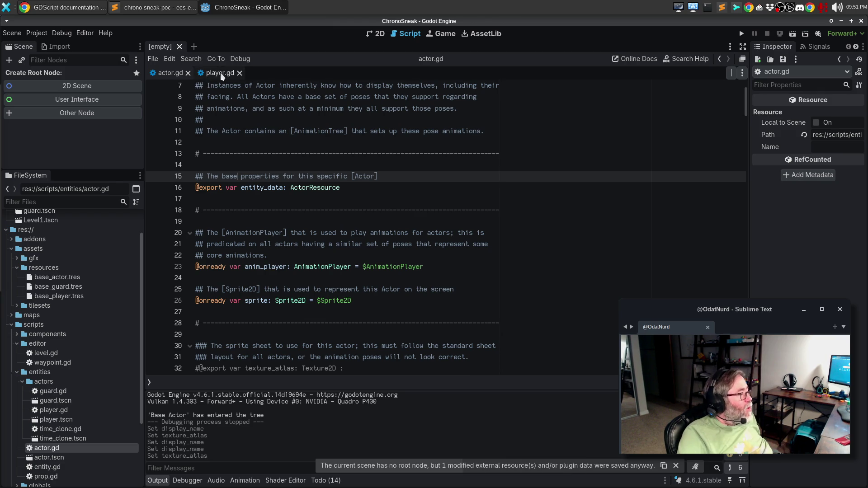
{"action": "left_click", "coordinate": [402, 175]}
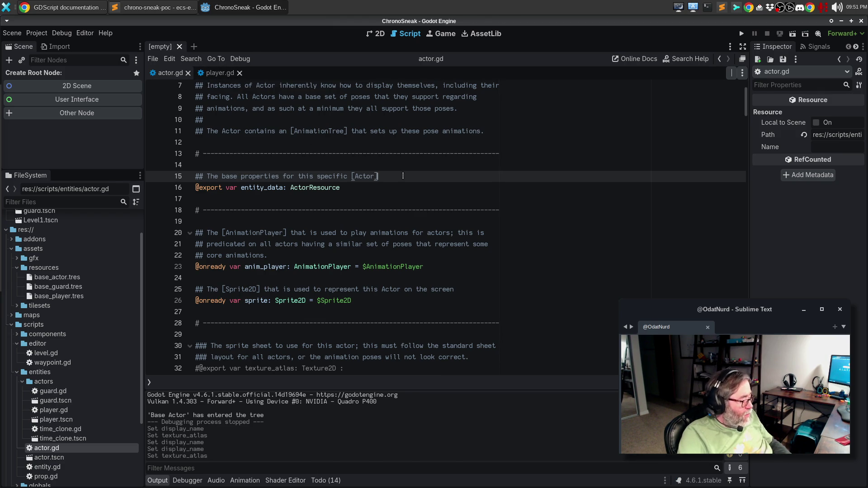
In player.gd, paste the base properties comment under player_data and change Actor to Player.
{"action": "left_click", "coordinate": [212, 73]}
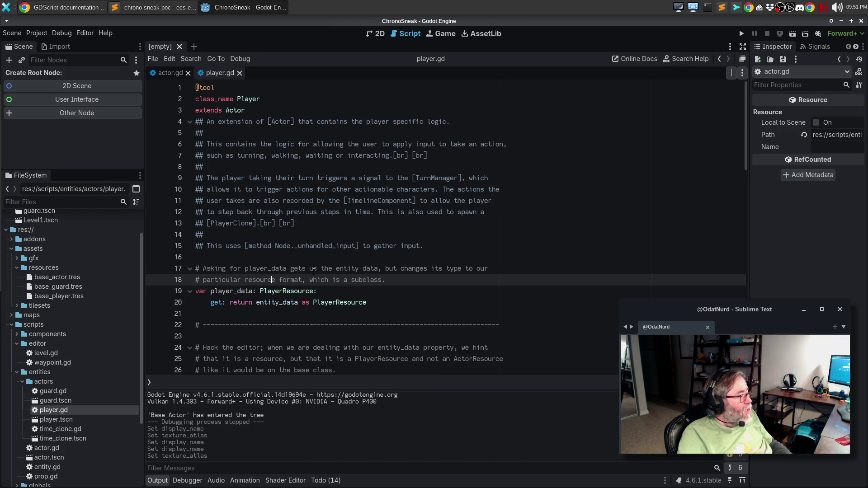
{"action": "left_click", "coordinate": [336, 269]}
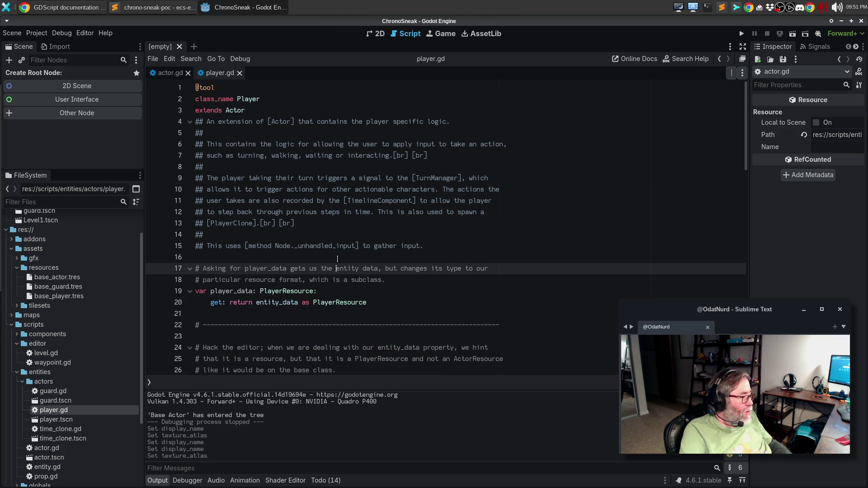
{"action": "key", "text": "Down"}
{"action": "key", "text": "End"}
{"action": "key", "text": "Return"}
{"action": "type", "text": "#"}
{"action": "key", "text": "BackSpace"}
{"action": "key", "text": "BackSpace"}
{"action": "key", "text": "ctrl+v"}
{"action": "key", "text": "BackSpace"}
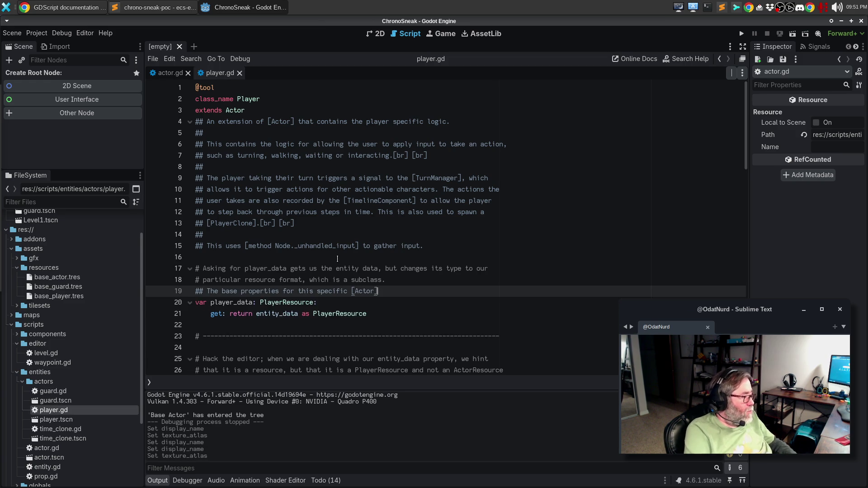
{"action": "key", "text": "Left"}
{"action": "key", "text": "ctrl+shift+Left"}
{"action": "type", "text": "Player"}
Extend the comment as an alias for [member entity_data], delete the old comment, and save.
{"action": "key", "text": "End"}
{"action": "type", "text": "; this is"}
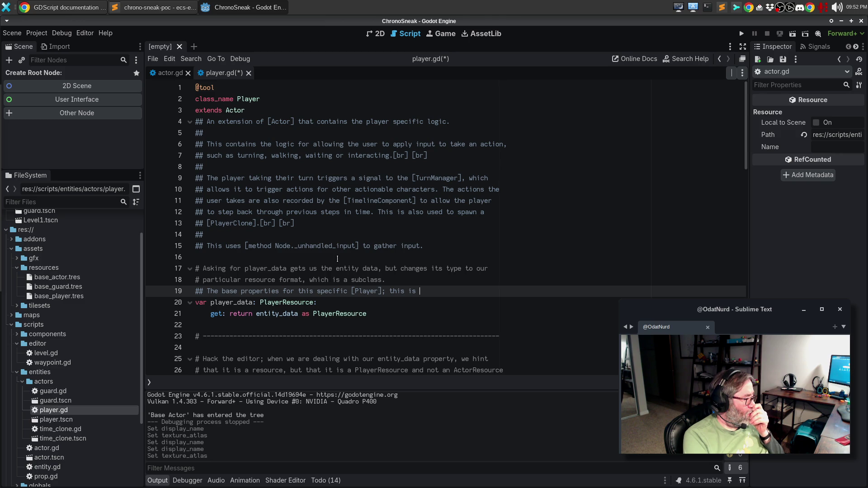
{"action": "type", "text": "an alias"}
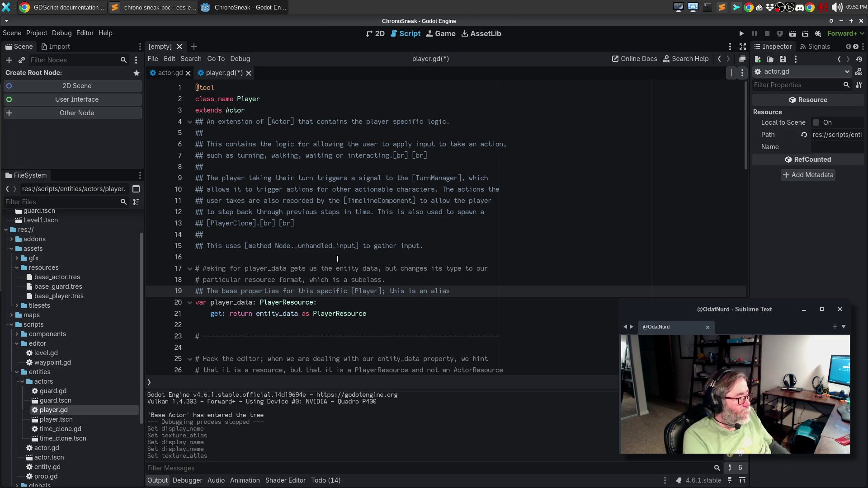
{"action": "type", "text": " for the"}
{"action": "key", "text": "Return"}
{"action": "type", "text": "["}
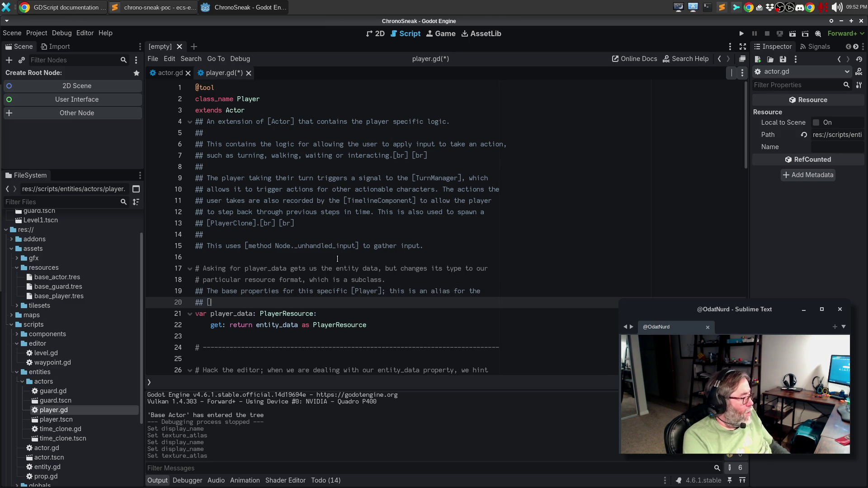
{"action": "type", "text": "memb"}
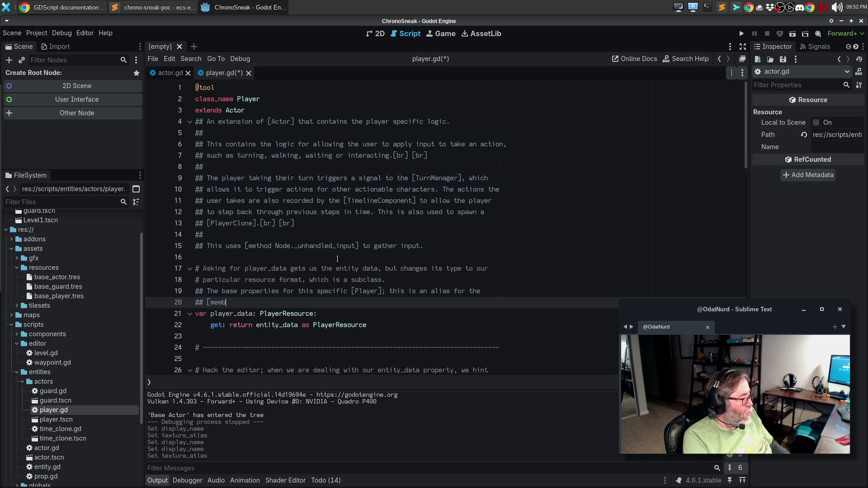
{"action": "type", "text": "er entity_data] w"}
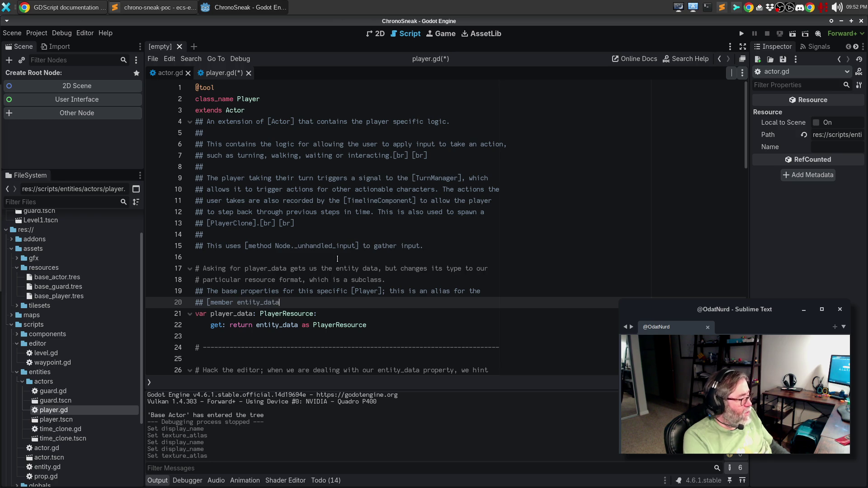
{"action": "key", "text": "BackSpace"}
{"action": "key", "text": "BackSpace"}
{"action": "type", "text": "exposed as"}
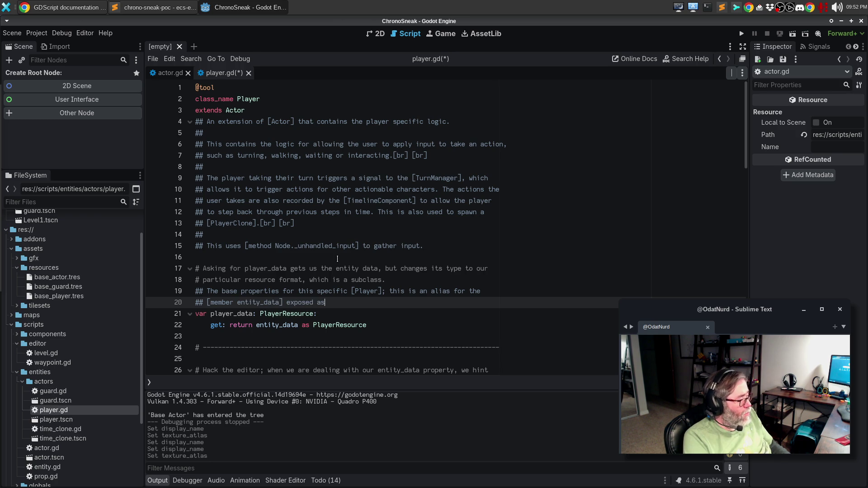
{"action": "type", "text": " the appropriate resource type."}
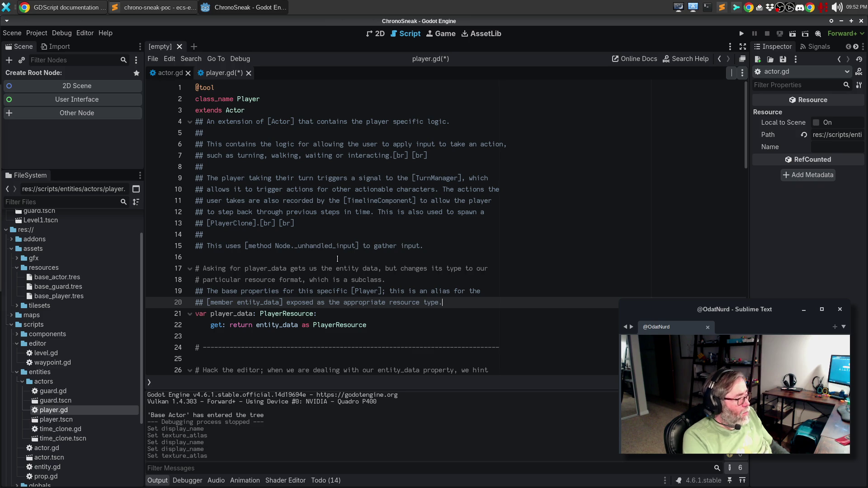
{"action": "key", "text": "Up"}
{"action": "key", "text": "Up"}
{"action": "key", "text": "Up"}
{"action": "key", "text": "shift+Down"}
{"action": "key", "text": "shift+Down"}
{"action": "key", "text": "Delete"}
{"action": "key", "text": "ctrl+s"}
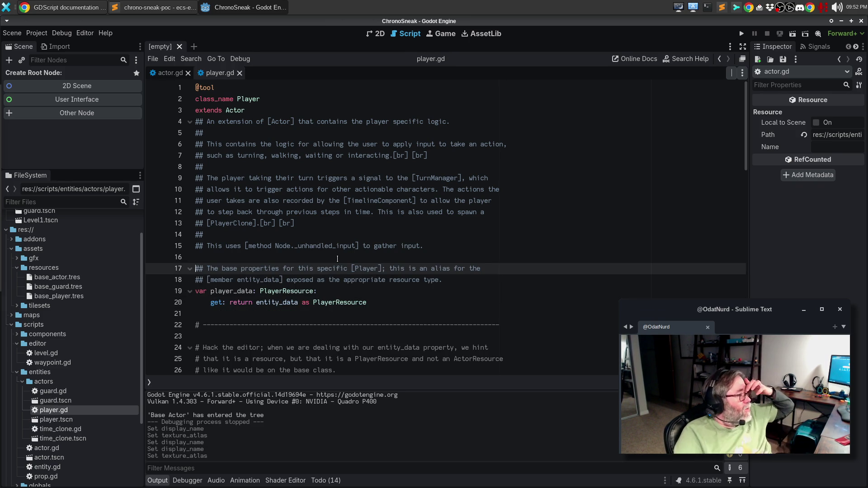
{"action": "scroll", "coordinate": [395, 273], "scroll_direction": "down", "scroll_amount": 3}
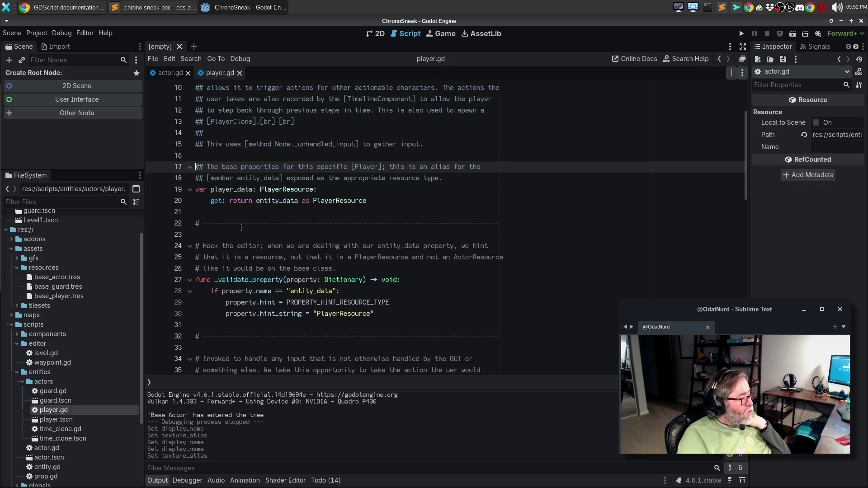
Add a comment above _validate_property saying it hints entity_data should be of the player type.
{"action": "triple_click", "coordinate": [241, 226]}
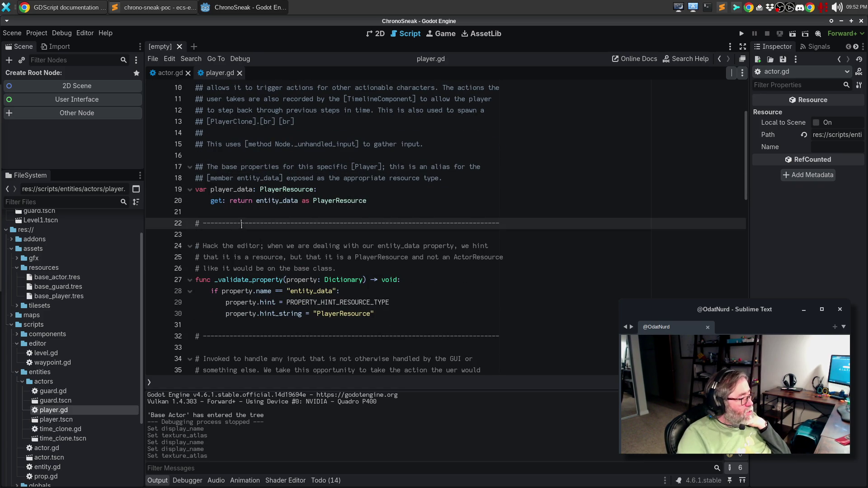
{"action": "left_click", "coordinate": [270, 246]}
{"action": "left_click", "coordinate": [289, 239]}
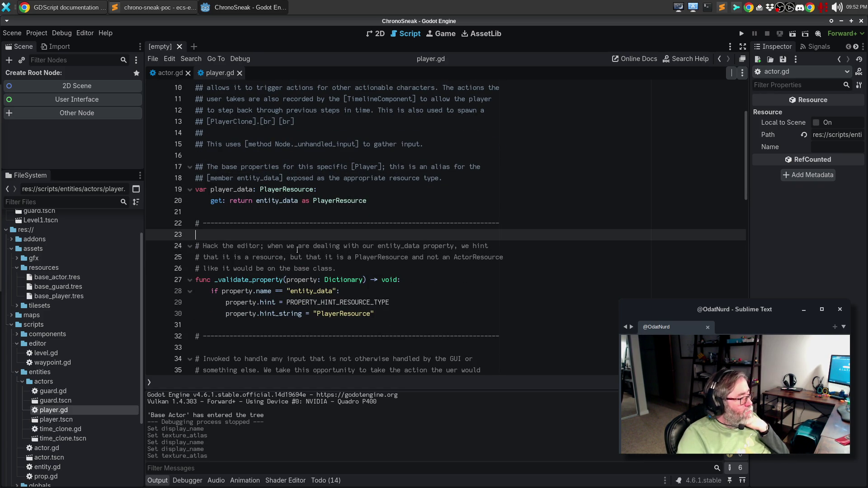
{"action": "key", "text": "Return"}
{"action": "type", "text": "# "}
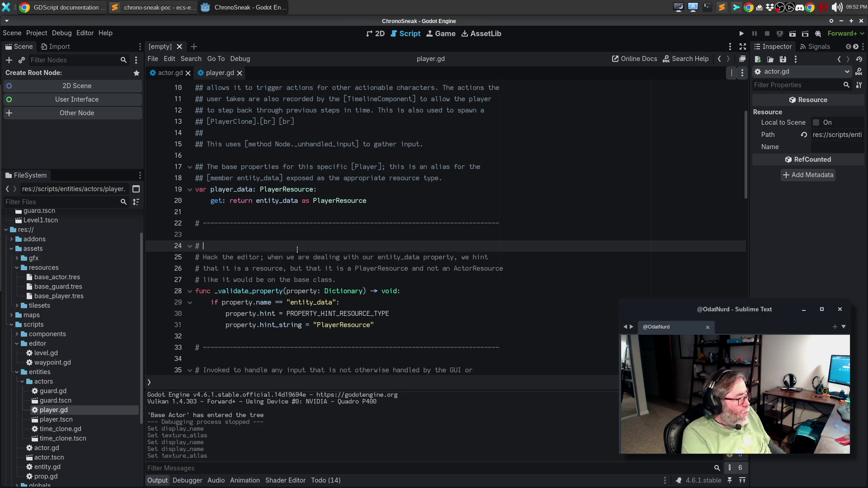
{"action": "type", "text": "When the editor "}
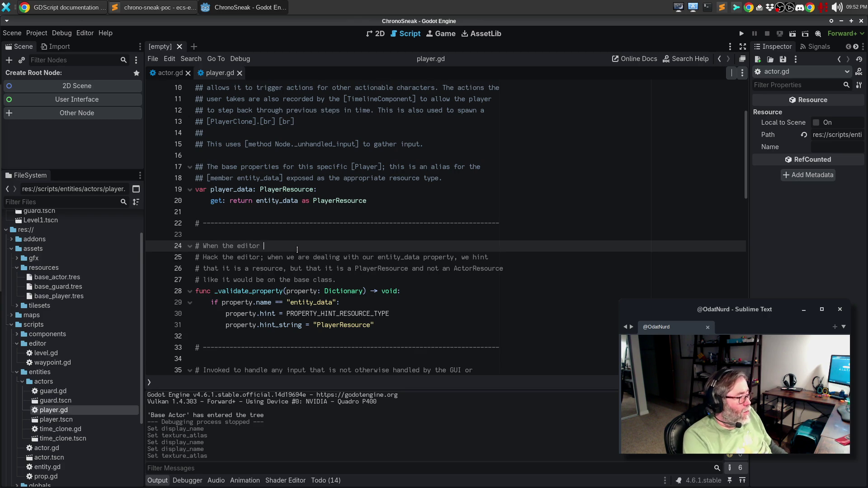
{"action": "type", "text": "displays our ent"}
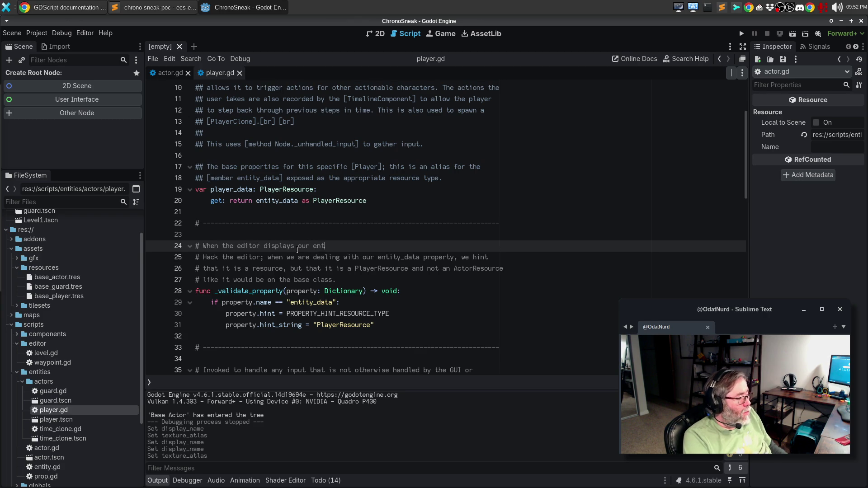
{"action": "type", "text": "ity_data proper"}
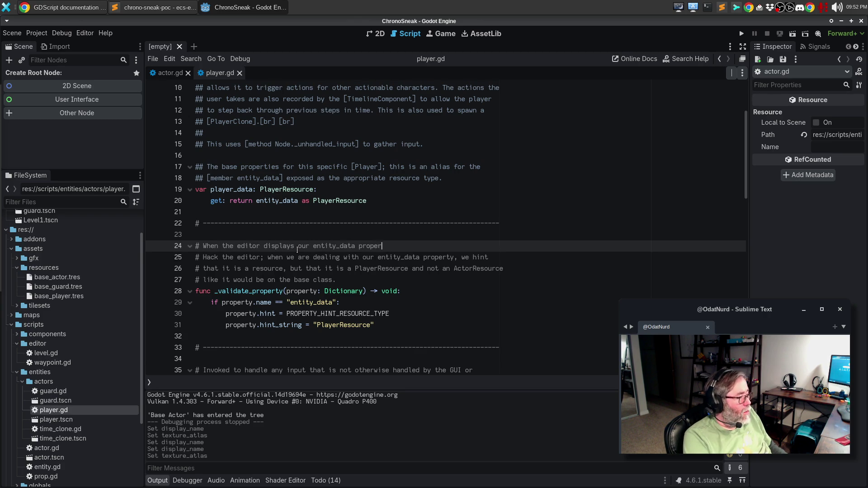
{"action": "type", "text": "ty, this hints to it that the"}
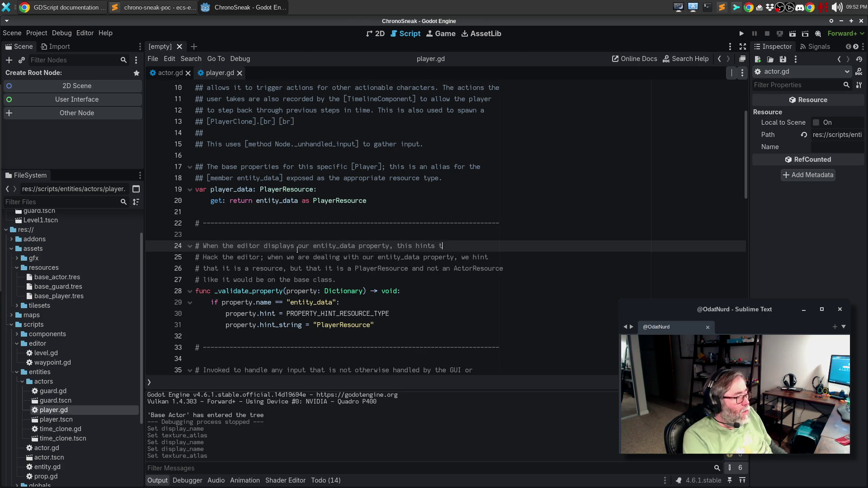
{"action": "key", "text": "Return"}
{"action": "type", "text": "entity d"}
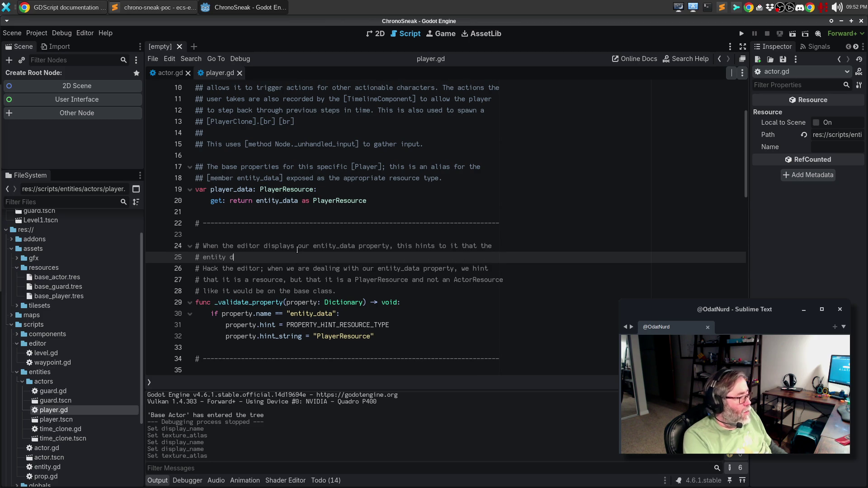
{"action": "type", "text": "ata type that"}
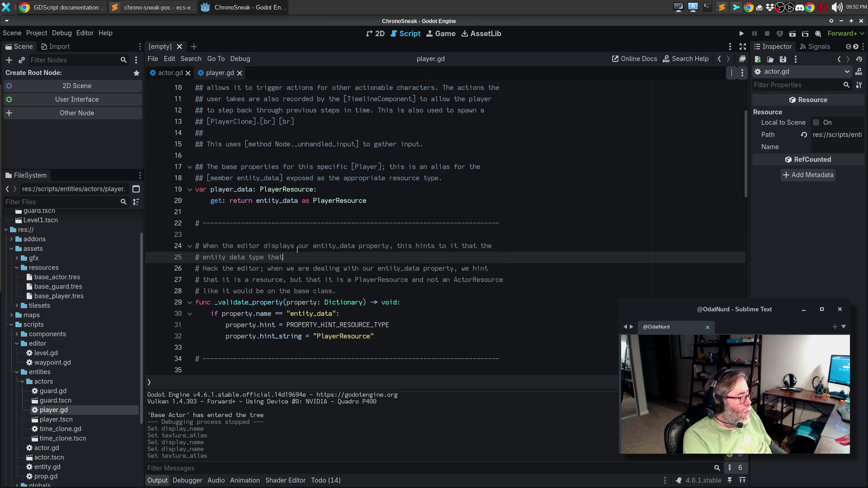
{"action": "type", "text": " it should try"}
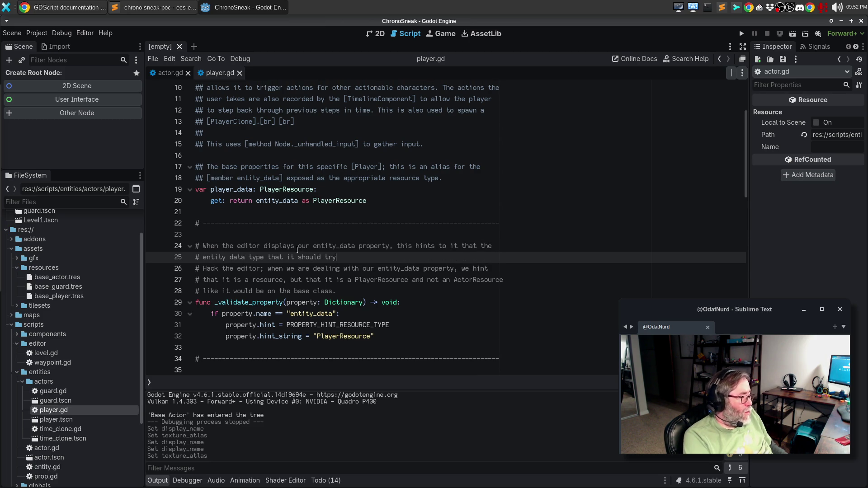
{"action": "type", "text": " to put in here is a player"}
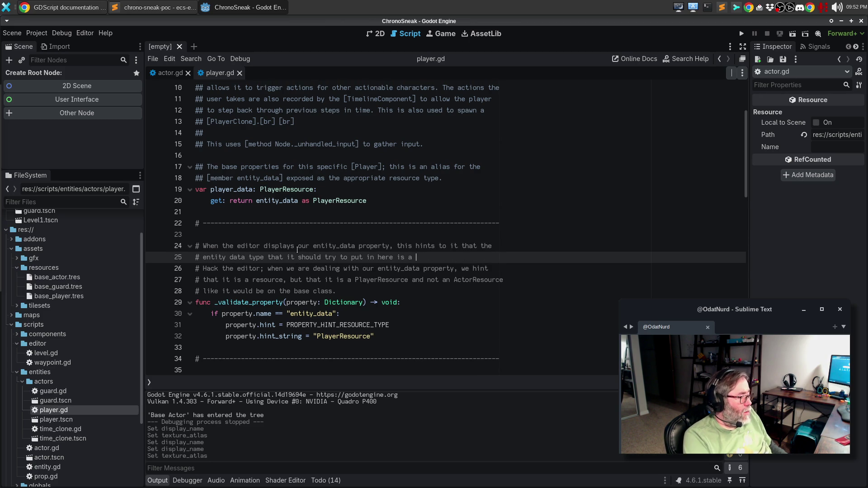
{"action": "key", "text": "BackSpace"}
{"action": "key", "text": "BackSpace"}
{"action": "key", "text": "BackSpace"}
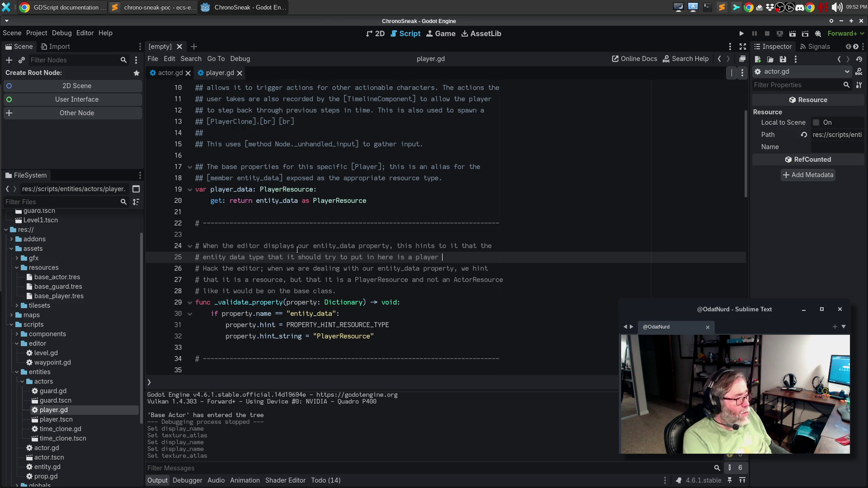
{"action": "key", "text": "BackSpace"}
{"action": "key", "text": "BackSpace"}
{"action": "type", "text": "of th"}
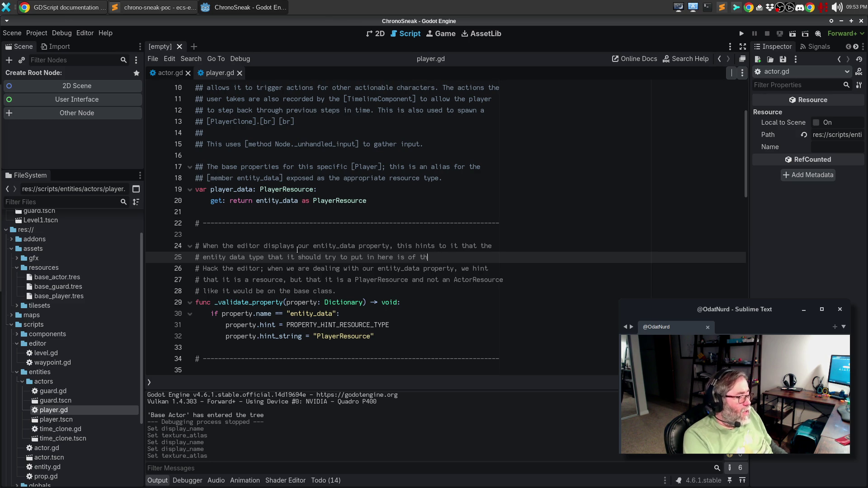
{"action": "type", "text": "e player type, so"}
Continue the comment: creating or loading one will cause the appropriate resource to be created.
{"action": "key", "text": "Return"}
{"action": "type", "text": "# that "}
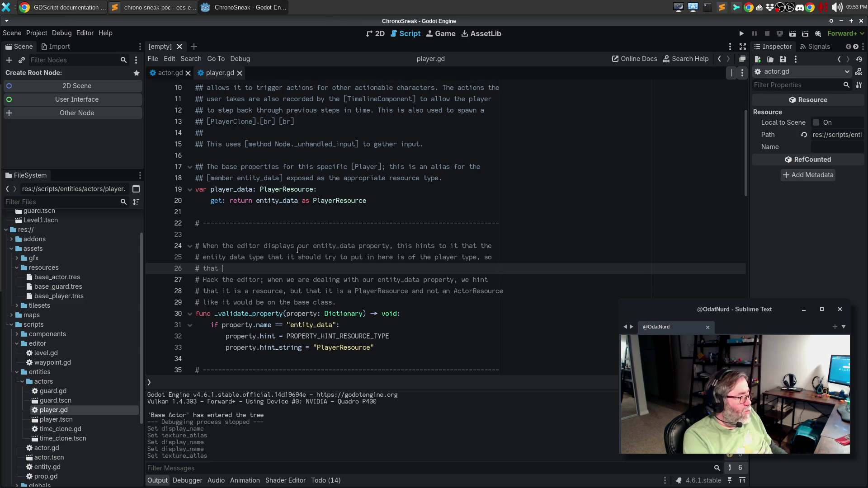
{"action": "type", "text": "trying to cre"}
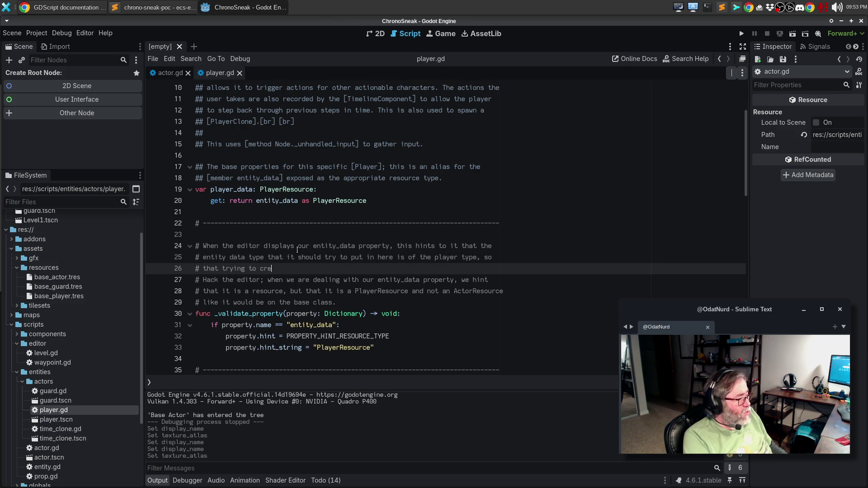
{"action": "type", "text": "ate or load on"}
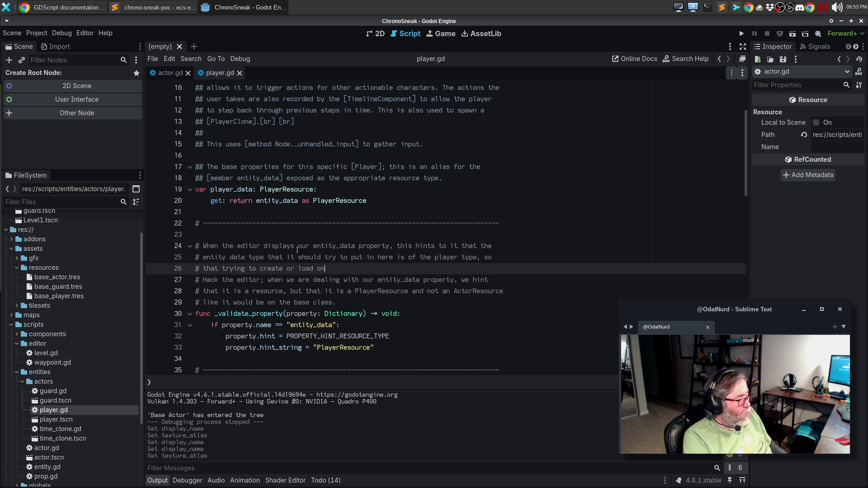
{"action": "type", "text": "e will cause the appropriate tres"}
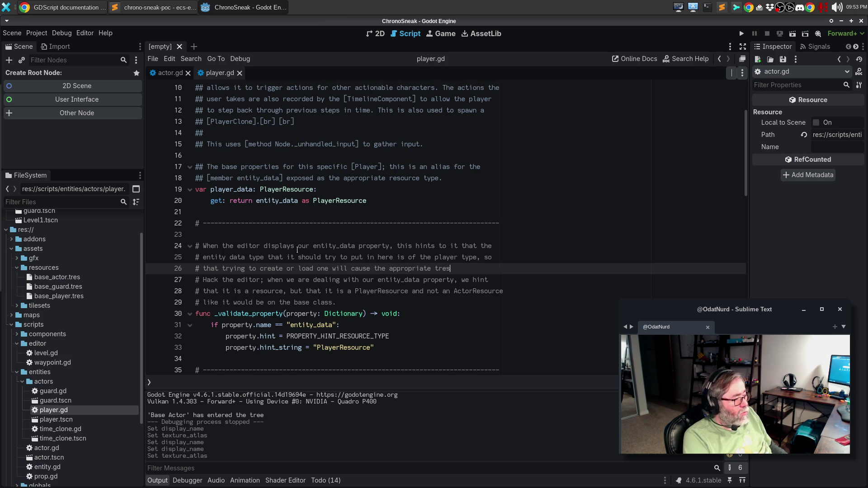
{"action": "key", "text": "BackSpace"}
{"action": "key", "text": "BackSpace"}
{"action": "type", "text": "resource to bve"}
{"action": "key", "text": "Return"}
{"action": "key", "text": "Up"}
{"action": "key", "text": "End"}
{"action": "key", "text": "Left"}
{"action": "key", "text": "BackSpace"}
{"action": "key", "text": "Down"}
{"action": "type", "text": "created."}
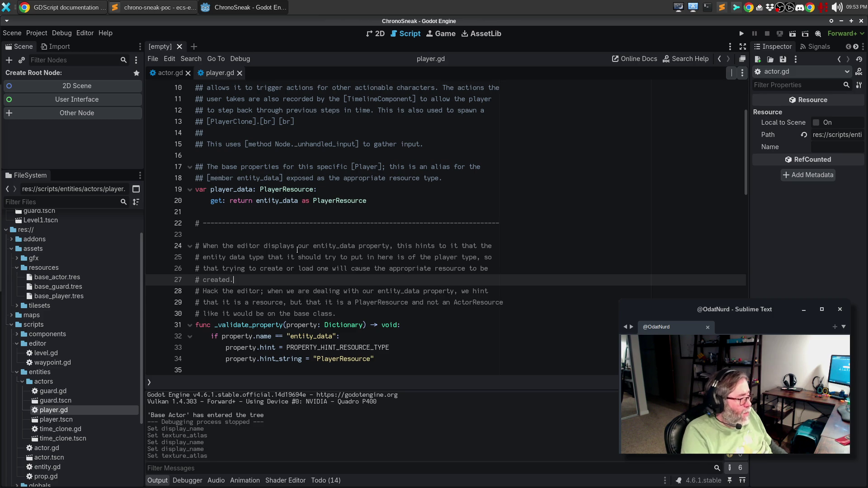
Delete the old 'Hack the editor' comment lines and save player.gd.
{"action": "key", "text": "Down"}
{"action": "key", "text": "shift+Down"}
{"action": "key", "text": "shift+Down"}
{"action": "key", "text": "shift+Down"}
{"action": "key", "text": "BackSpace"}
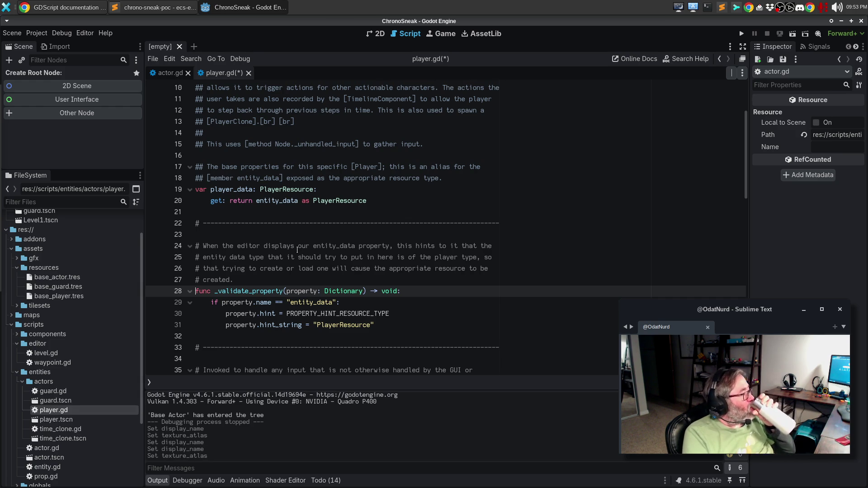
{"action": "left_click", "coordinate": [340, 301]}
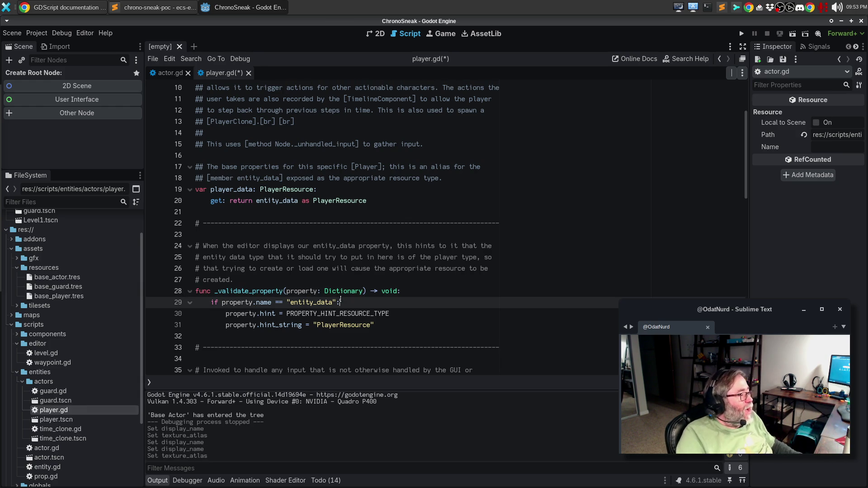
{"action": "key", "text": "ctrl+s"}
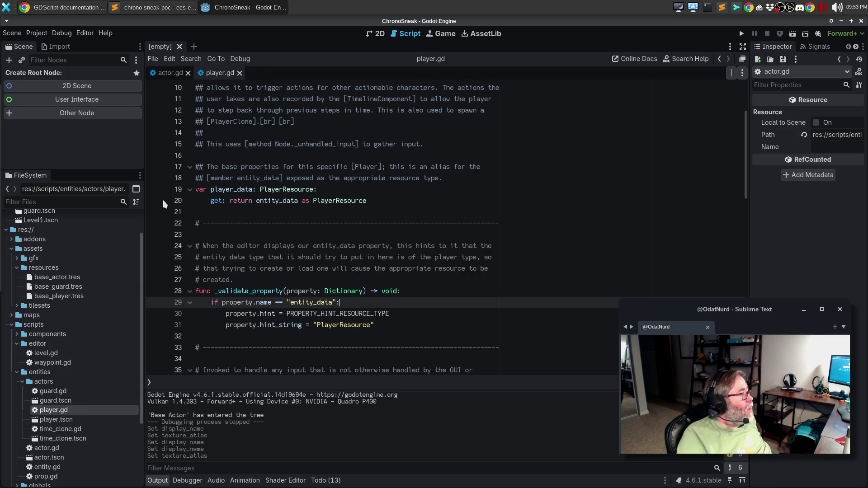
{"action": "scroll", "coordinate": [74, 262], "scroll_direction": "up", "scroll_amount": 2}
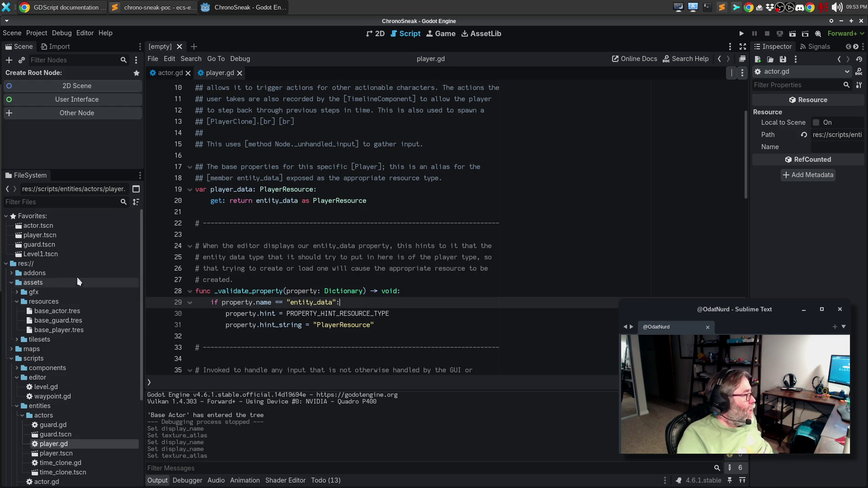
{"action": "double_click", "coordinate": [63, 226]}
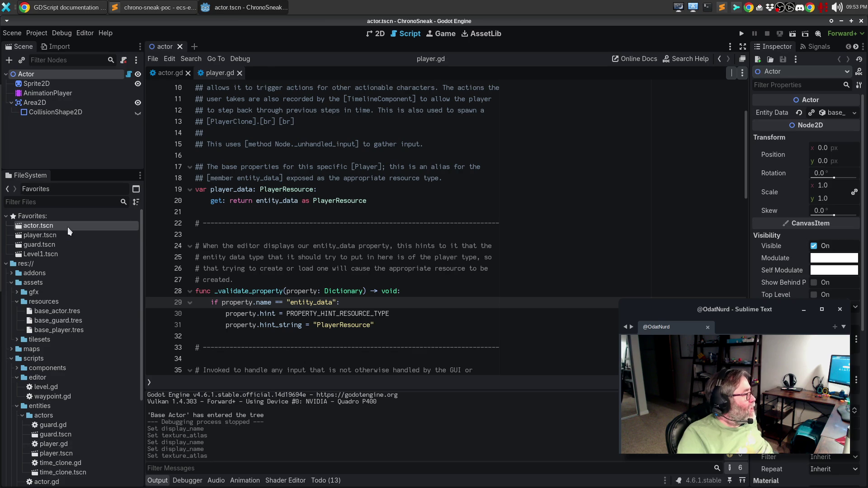
{"action": "left_click", "coordinate": [854, 113]}
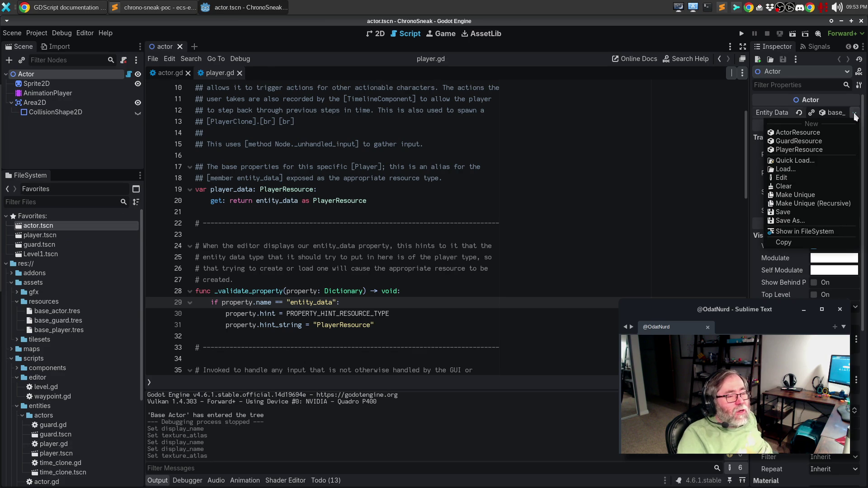
{"action": "left_click", "coordinate": [812, 161]}
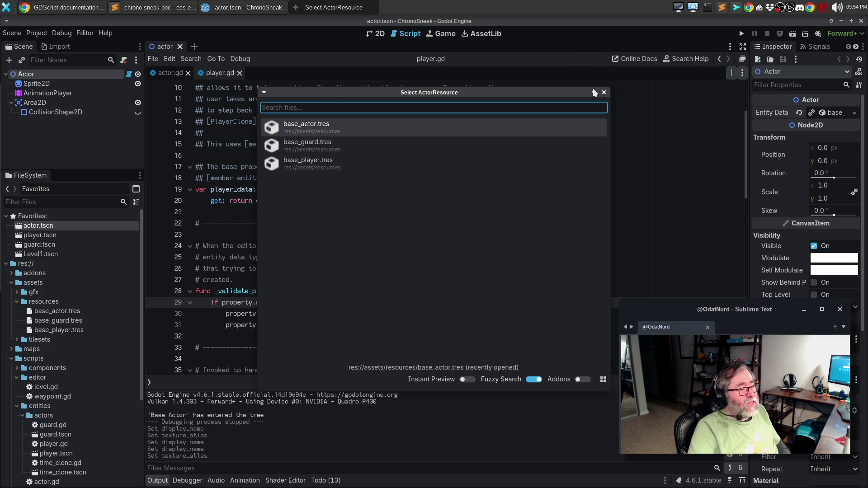
{"action": "left_click", "coordinate": [604, 93]}
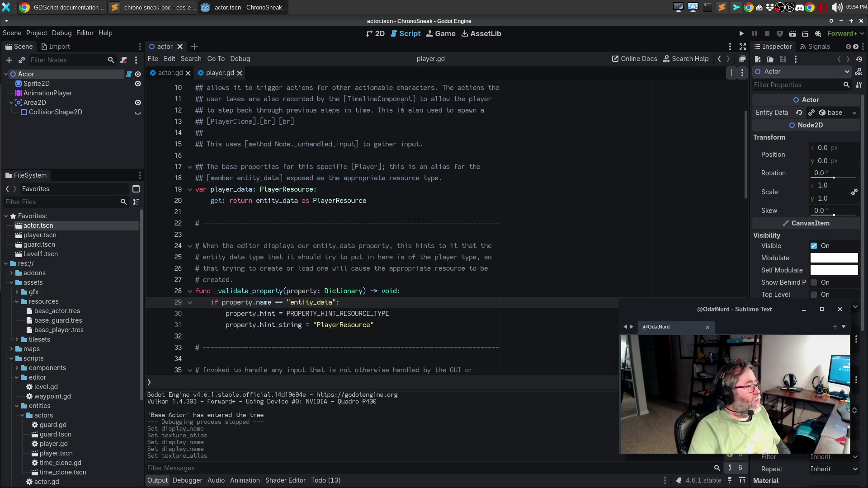
{"action": "left_click", "coordinate": [179, 46]}
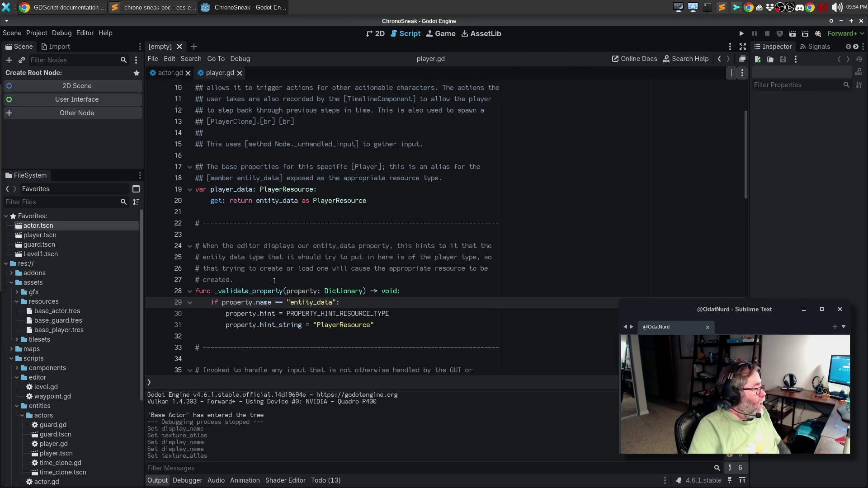
{"action": "double_click", "coordinate": [45, 235]}
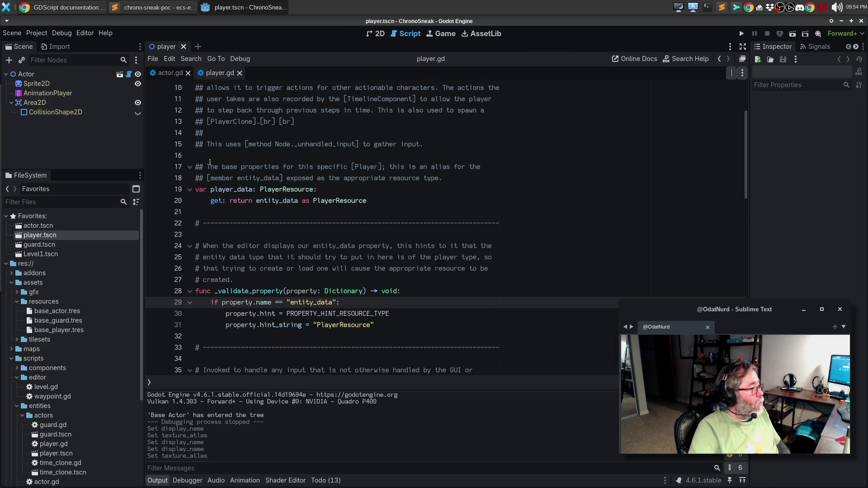
Select the player scene's Actor root node and quick-load base_player.tres as its Entity Data.
{"action": "left_click", "coordinate": [376, 34]}
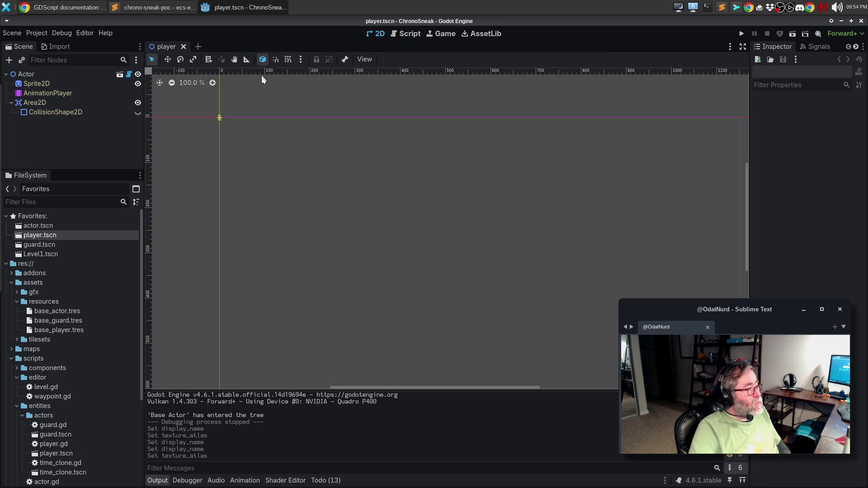
{"action": "left_click", "coordinate": [407, 33]}
{"action": "left_click", "coordinate": [28, 74]}
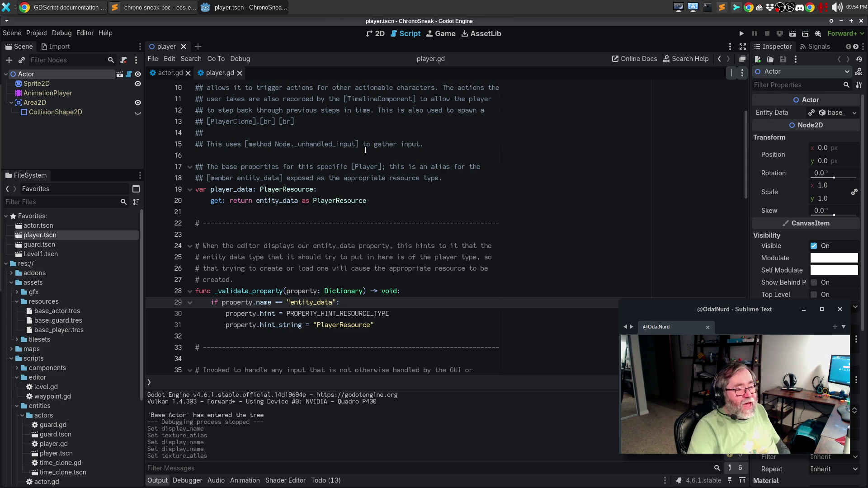
{"action": "left_click", "coordinate": [34, 81]}
{"action": "left_click", "coordinate": [34, 75]}
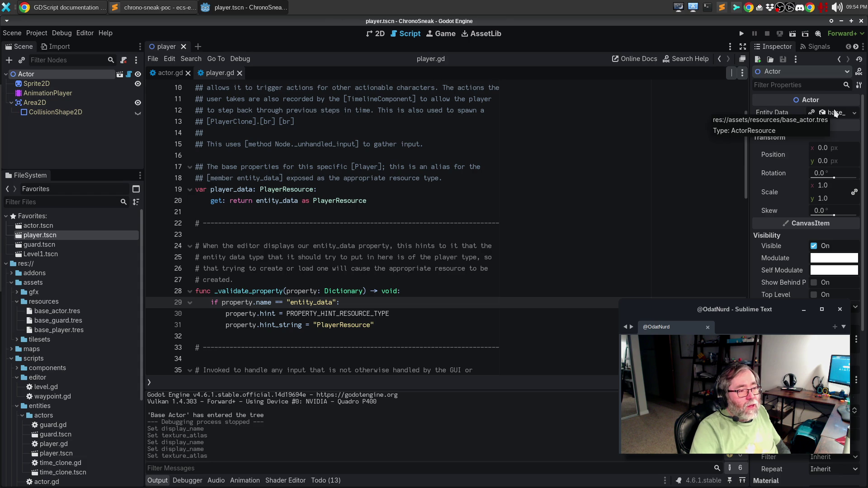
{"action": "left_click", "coordinate": [834, 112]}
{"action": "left_click", "coordinate": [834, 113]}
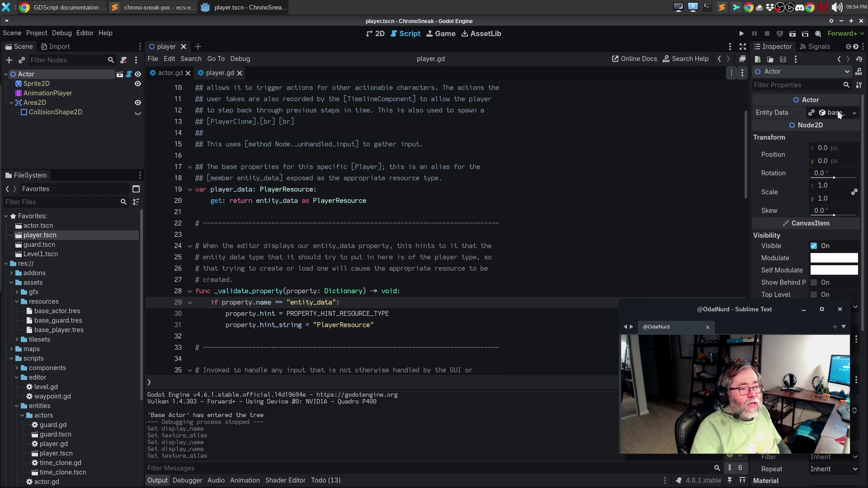
{"action": "left_click", "coordinate": [854, 113]}
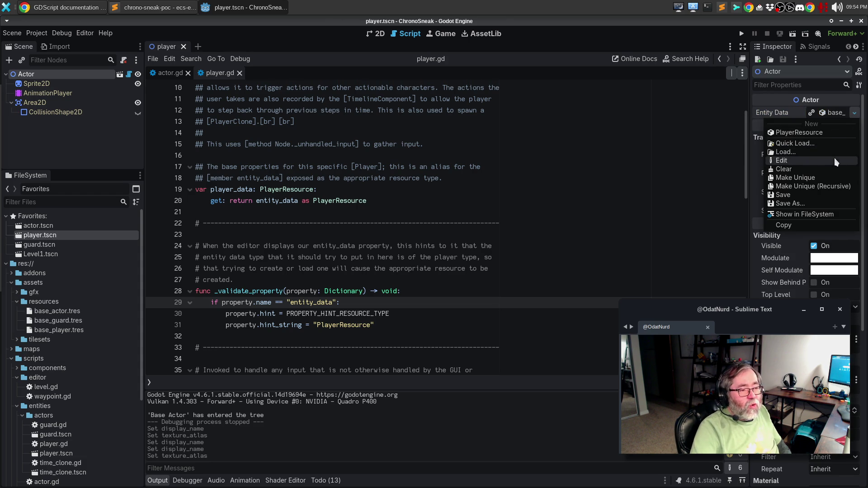
{"action": "left_click", "coordinate": [823, 144]}
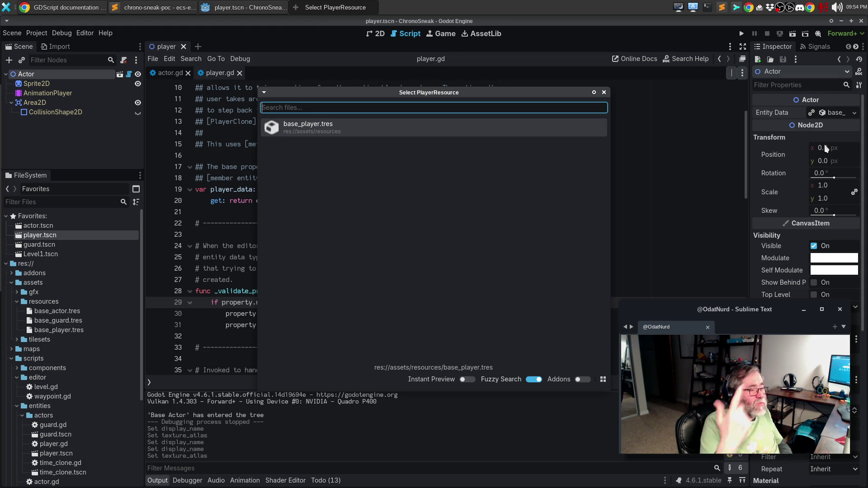
{"action": "left_click", "coordinate": [327, 126]}
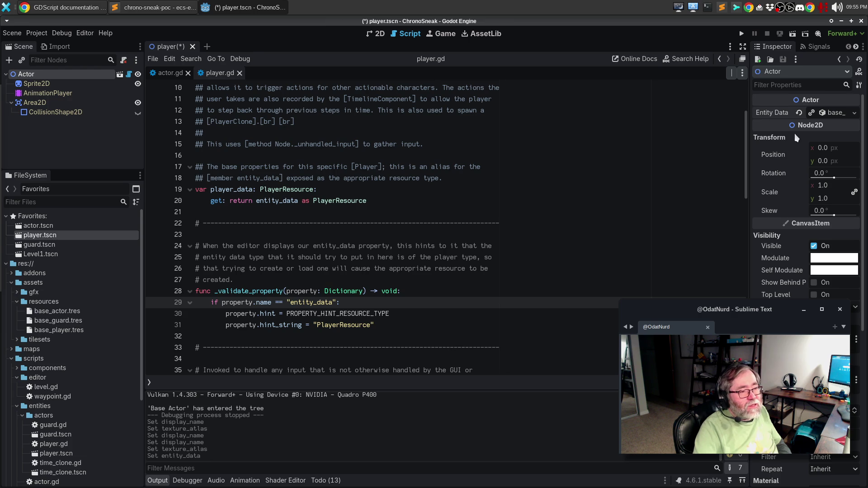
Preview the player's texture atlas, collapse the Entity Data details, and save player.tscn.
{"action": "left_click", "coordinate": [832, 113]}
{"action": "left_click", "coordinate": [833, 151]}
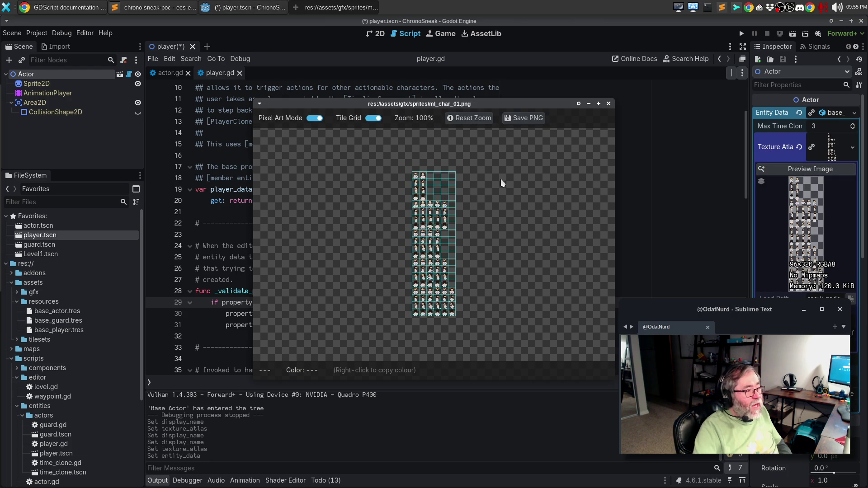
{"action": "scroll", "coordinate": [458, 185], "scroll_direction": "up", "scroll_amount": 10}
{"action": "scroll", "coordinate": [458, 185], "scroll_direction": "down", "scroll_amount": 5}
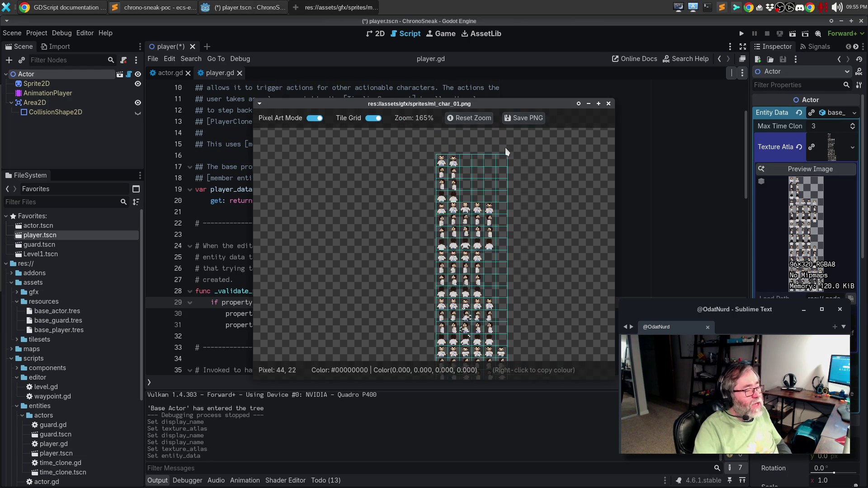
{"action": "left_click", "coordinate": [609, 104]}
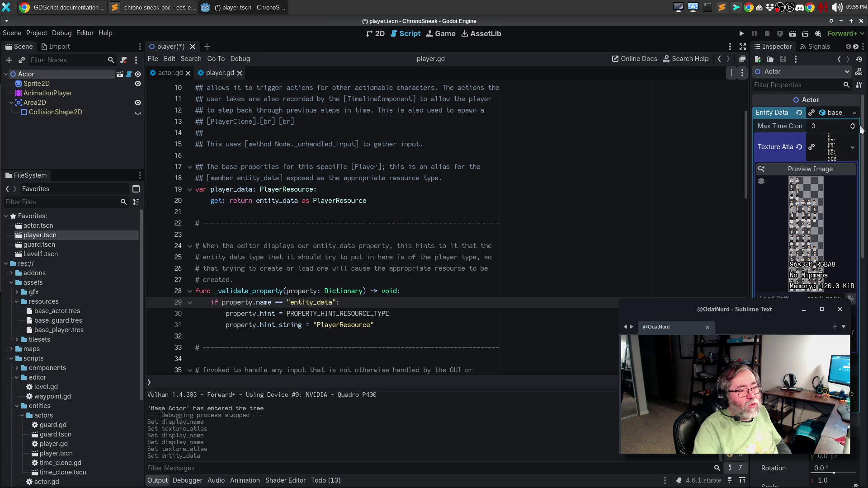
{"action": "left_click", "coordinate": [834, 148]}
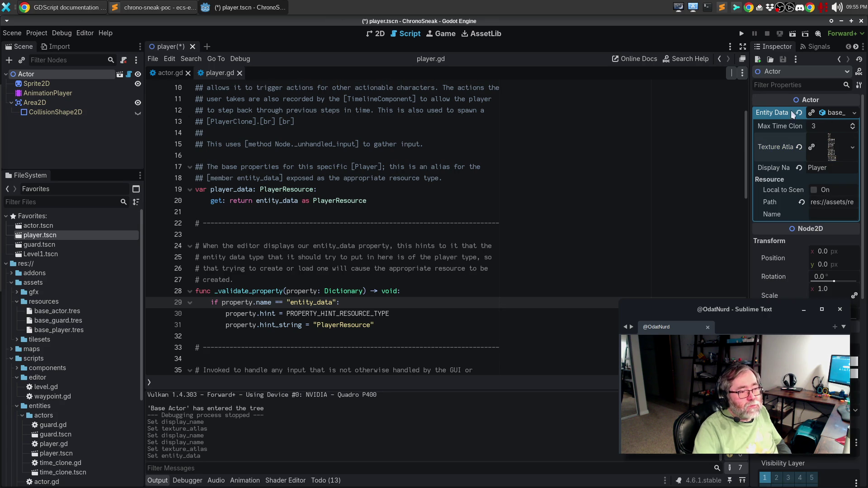
{"action": "left_click", "coordinate": [827, 116]}
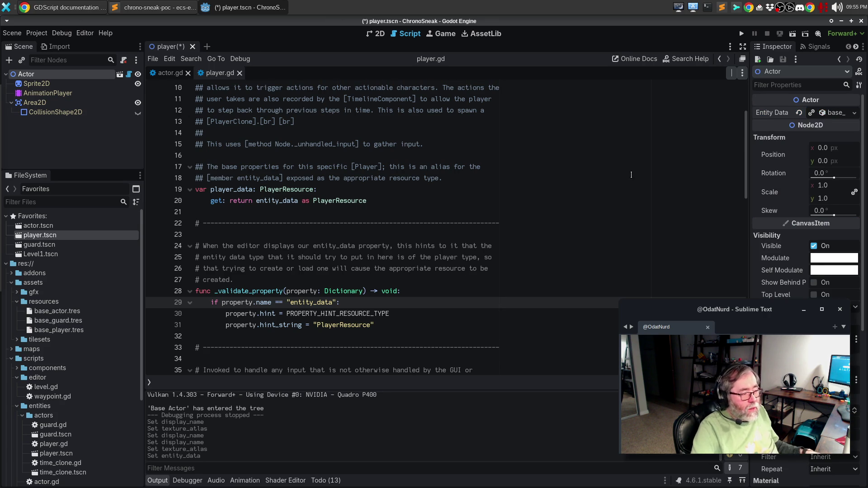
{"action": "key", "text": "ctrl+s"}
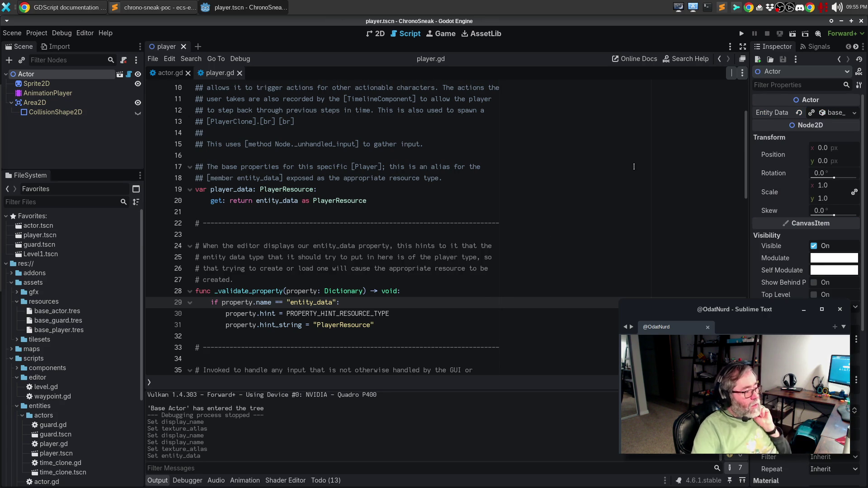
{"action": "scroll", "coordinate": [442, 260], "scroll_direction": "down", "scroll_amount": 3}
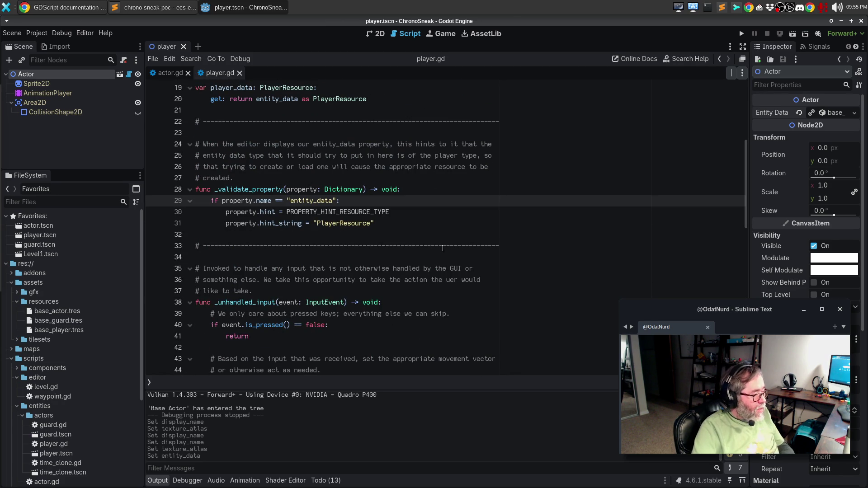
Run the game with F5, walk the player two tiles down and two right, then stop it with F8.
{"action": "key", "text": "F6"}
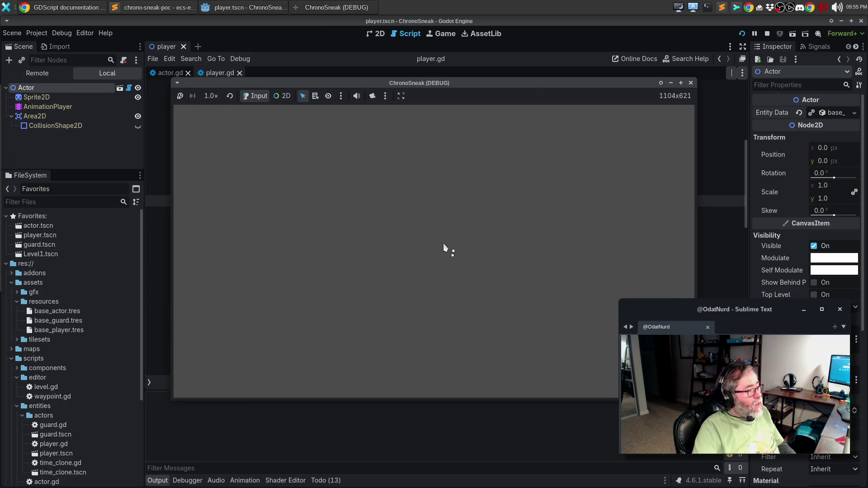
{"action": "key", "text": "F8"}
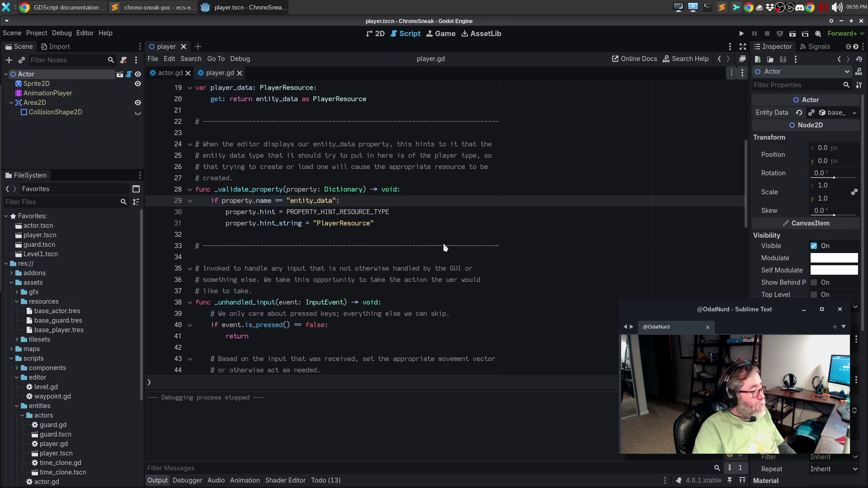
{"action": "key", "text": "F5"}
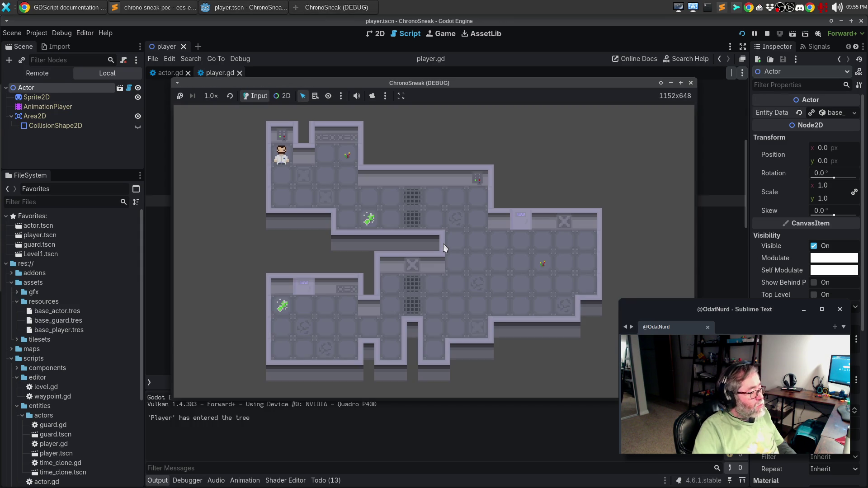
{"action": "key", "text": "Down"}
{"action": "key", "text": "Right"}
{"action": "key", "text": "Right"}
{"action": "key", "text": "Down"}
{"action": "key", "text": "Right"}
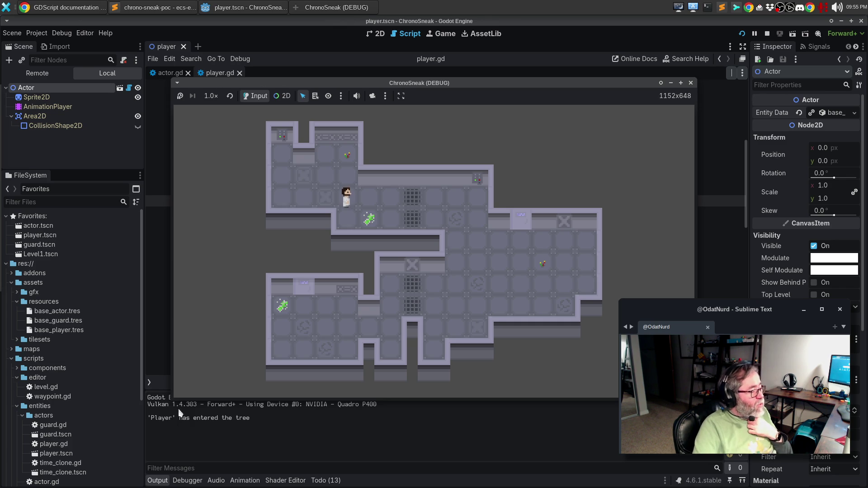
{"action": "left_click", "coordinate": [623, 112]}
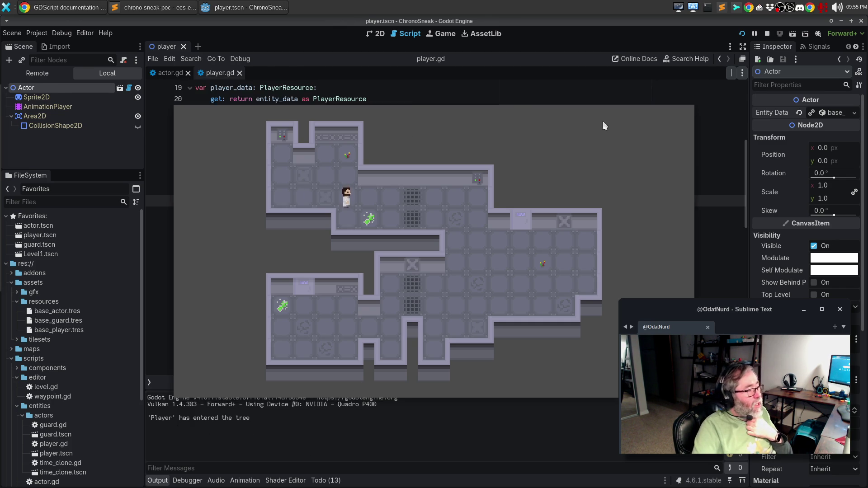
{"action": "key", "text": "F8"}
{"action": "left_click", "coordinate": [406, 252]}
{"action": "scroll", "coordinate": [407, 248], "scroll_direction": "down", "scroll_amount": 8}
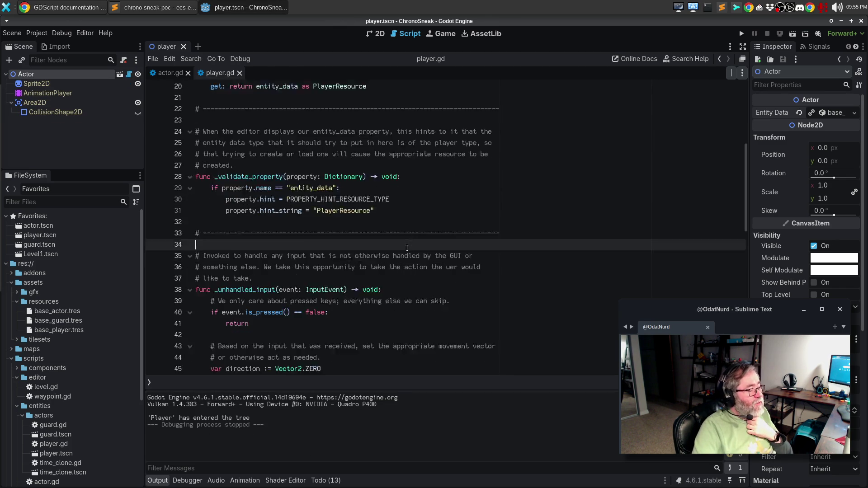
{"action": "scroll", "coordinate": [408, 247], "scroll_direction": "up", "scroll_amount": 9}
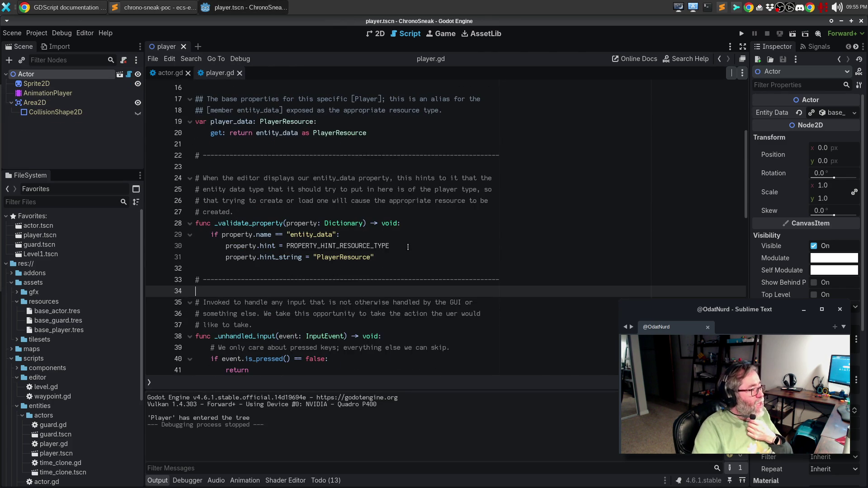
{"action": "scroll", "coordinate": [408, 246], "scroll_direction": "up", "scroll_amount": 5}
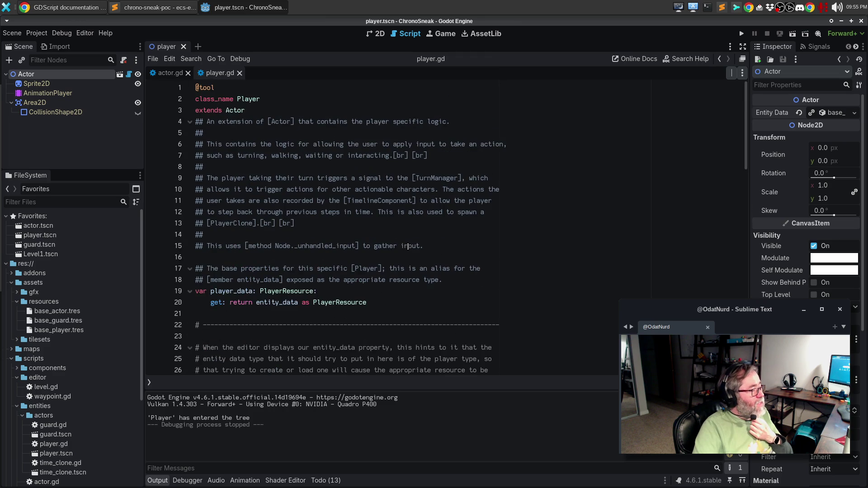
{"action": "scroll", "coordinate": [408, 247], "scroll_direction": "down", "scroll_amount": 8}
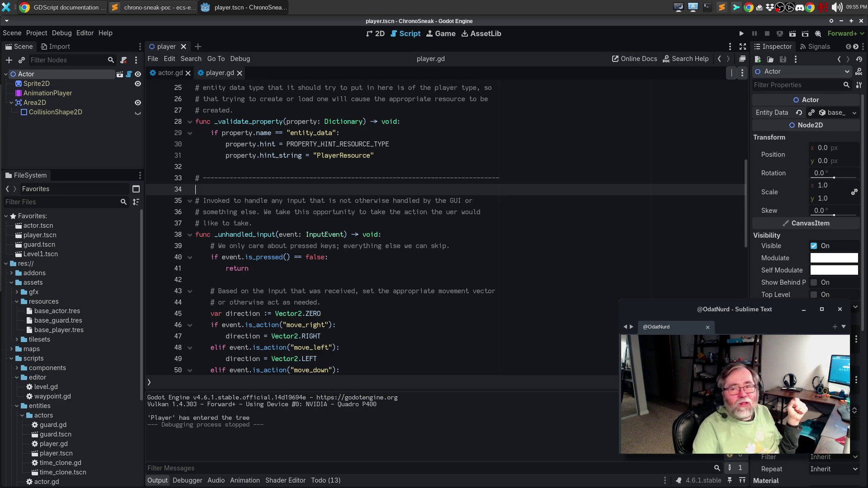
{"action": "left_click", "coordinate": [522, 256]}
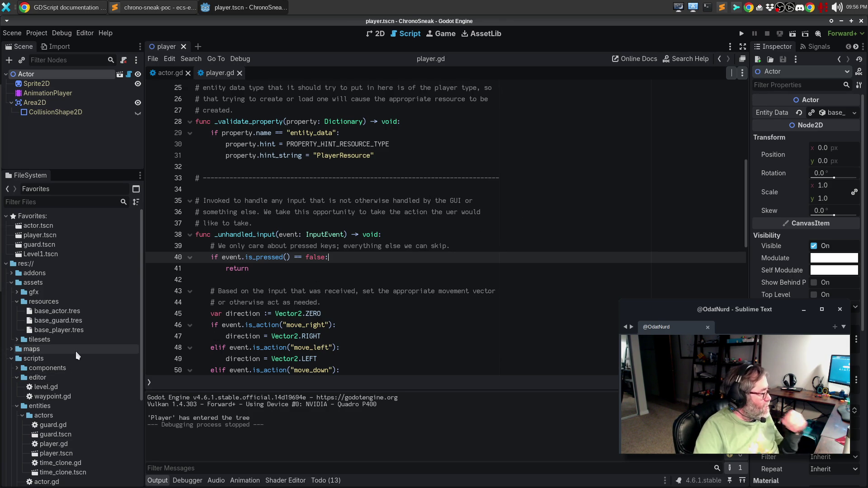
{"action": "scroll", "coordinate": [79, 351], "scroll_direction": "down", "scroll_amount": 3}
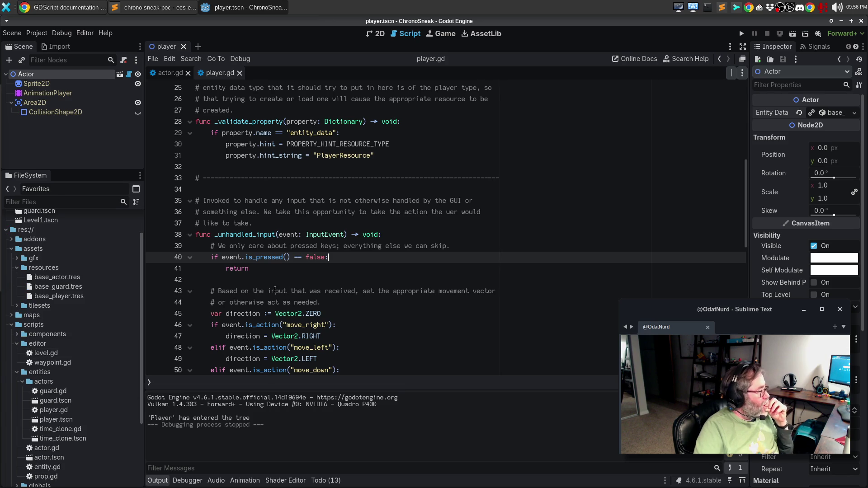
{"action": "left_click", "coordinate": [343, 272]}
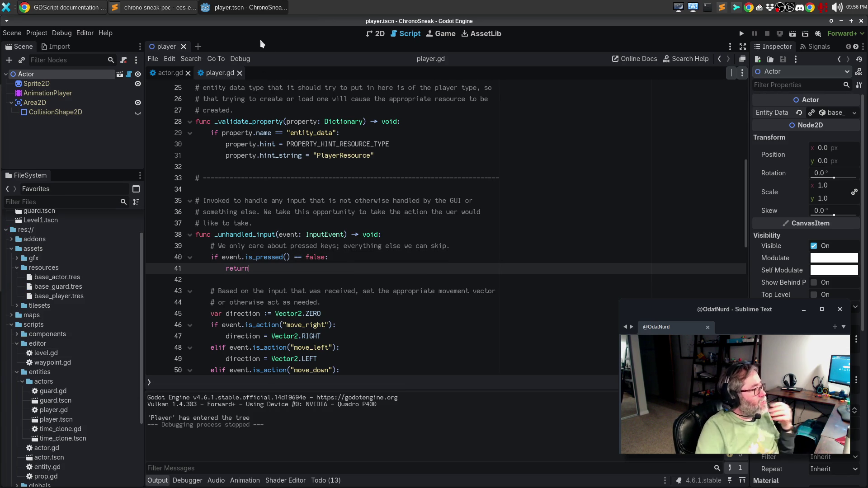
In the 2D view, zoom in on the player sprite, then close the player scene.
{"action": "left_click", "coordinate": [378, 36]}
{"action": "left_click", "coordinate": [348, 141]}
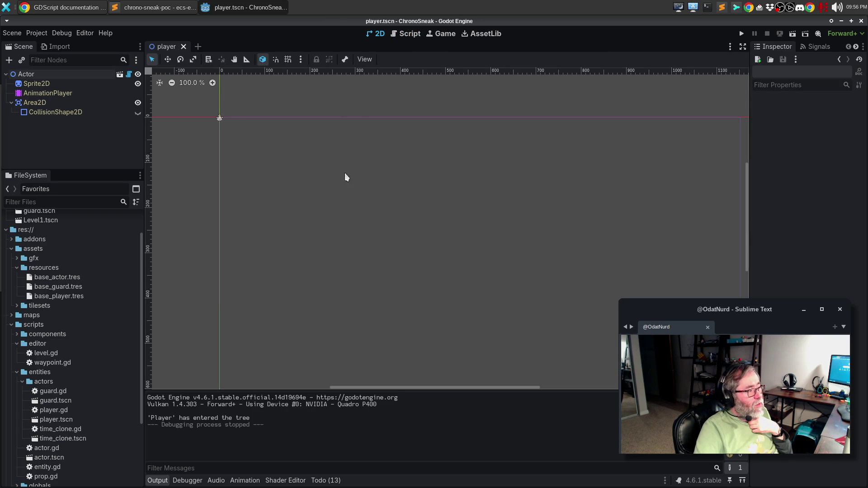
{"action": "scroll", "coordinate": [235, 120], "scroll_direction": "up", "scroll_amount": 15}
{"action": "right_click", "coordinate": [224, 140]}
{"action": "key", "text": "Escape"}
{"action": "mouse_move", "coordinate": [234, 157]}
{"action": "left_mouse_down"}
{"action": "mouse_move", "coordinate": [296, 156]}
{"action": "mouse_move", "coordinate": [452, 230]}
{"action": "left_mouse_up"}
{"action": "scroll", "coordinate": [438, 210], "scroll_direction": "up", "scroll_amount": 8}
{"action": "left_click_drag", "start_coordinate": [423, 201], "coordinate": [465, 230]}
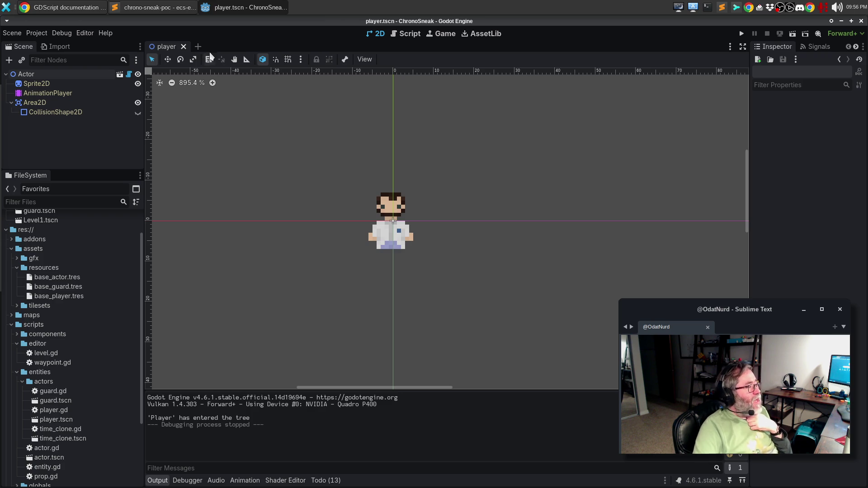
{"action": "left_click", "coordinate": [184, 47]}
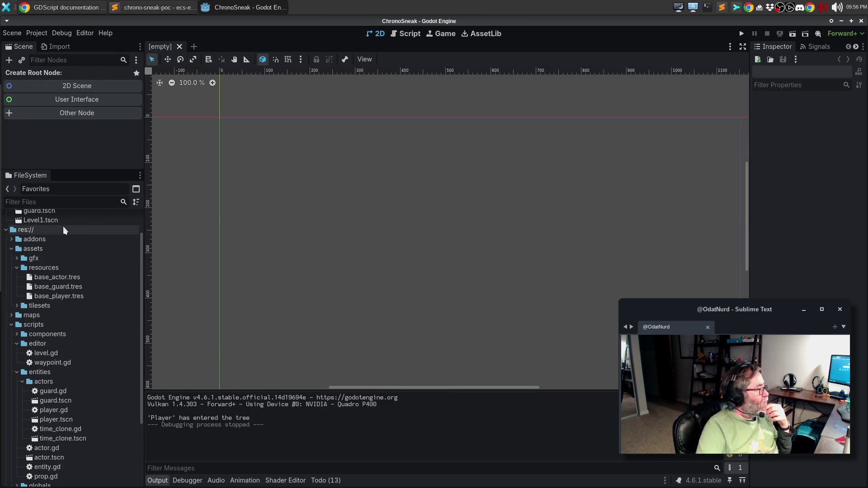
Open actor.tscn and zoom in on the yellow actor sprite.
{"action": "scroll", "coordinate": [66, 226], "scroll_direction": "up", "scroll_amount": 2}
{"action": "double_click", "coordinate": [48, 226]}
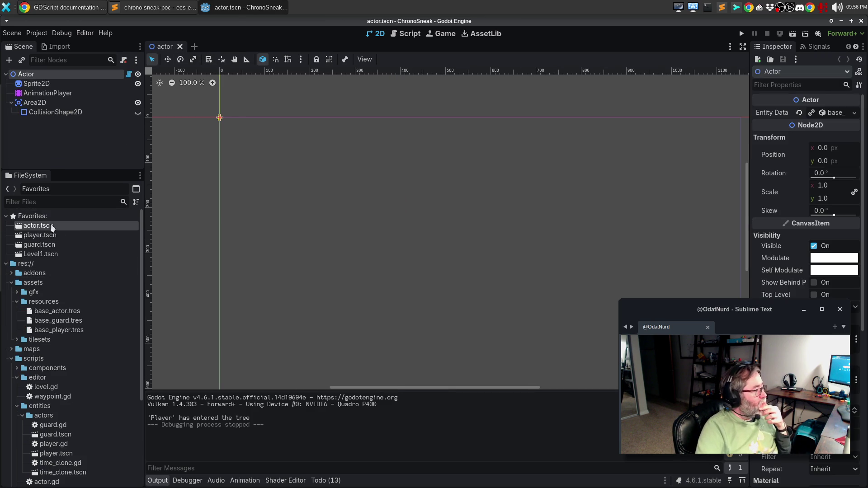
{"action": "left_click", "coordinate": [235, 131]}
{"action": "left_click_drag", "start_coordinate": [235, 131], "coordinate": [381, 232]}
{"action": "scroll", "coordinate": [380, 230], "scroll_direction": "up", "scroll_amount": 4}
{"action": "scroll", "coordinate": [366, 228], "scroll_direction": "up", "scroll_amount": 7}
{"action": "left_click_drag", "start_coordinate": [310, 322], "coordinate": [454, 286]}
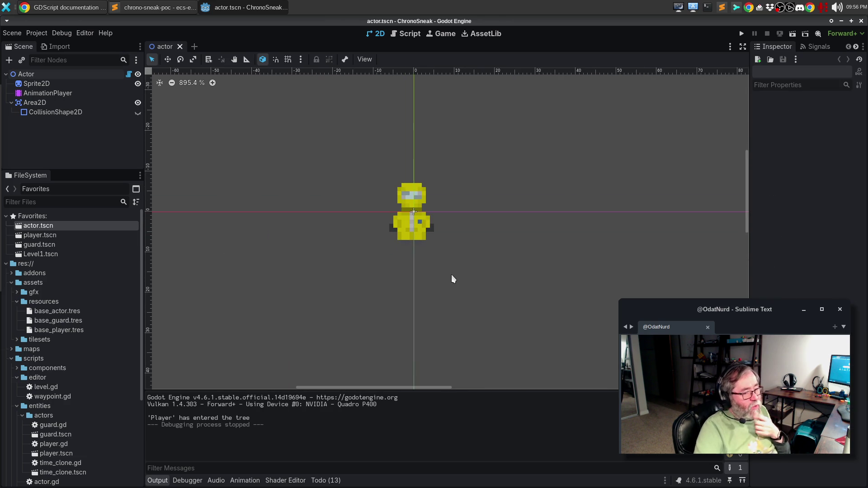
{"action": "left_click", "coordinate": [445, 267]}
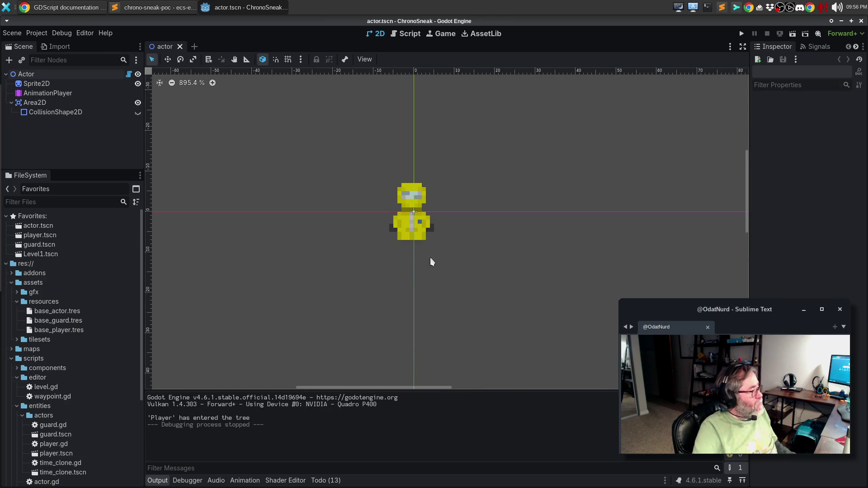
Open guard.tscn, zoom in on the blue guard sprite, then close the guard and actor scenes.
{"action": "double_click", "coordinate": [34, 244]}
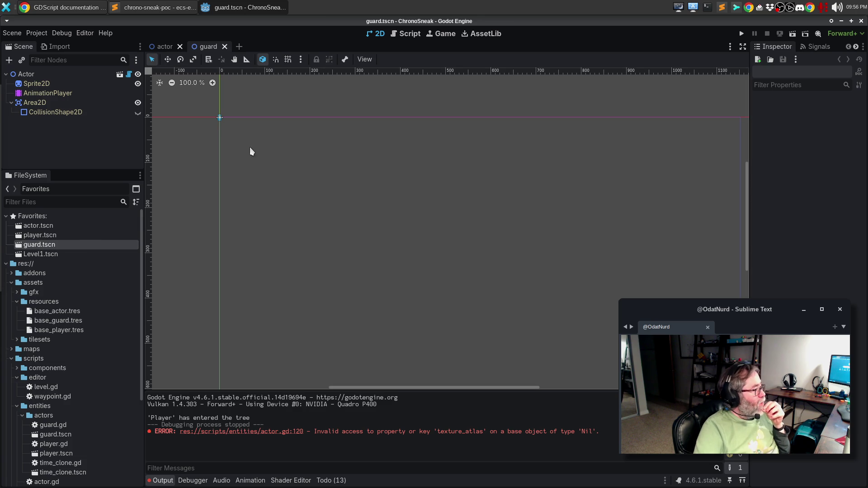
{"action": "scroll", "coordinate": [237, 131], "scroll_direction": "up", "scroll_amount": 7}
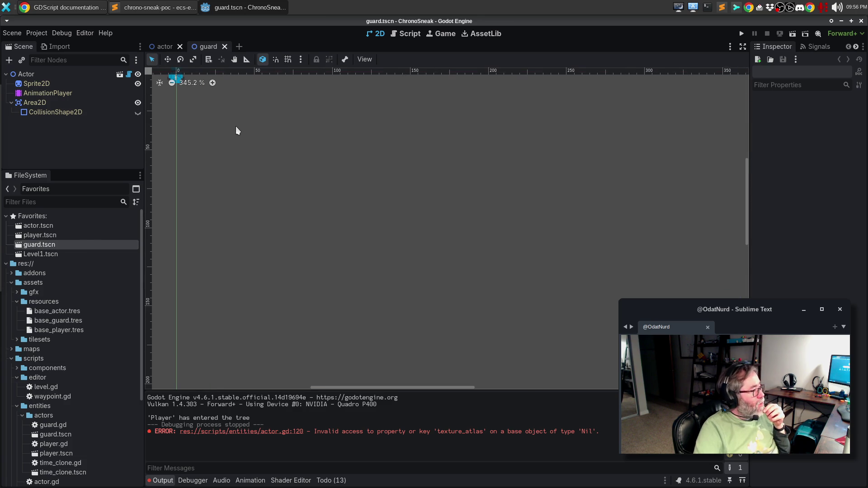
{"action": "right_click", "coordinate": [235, 126]}
{"action": "left_click", "coordinate": [237, 175]}
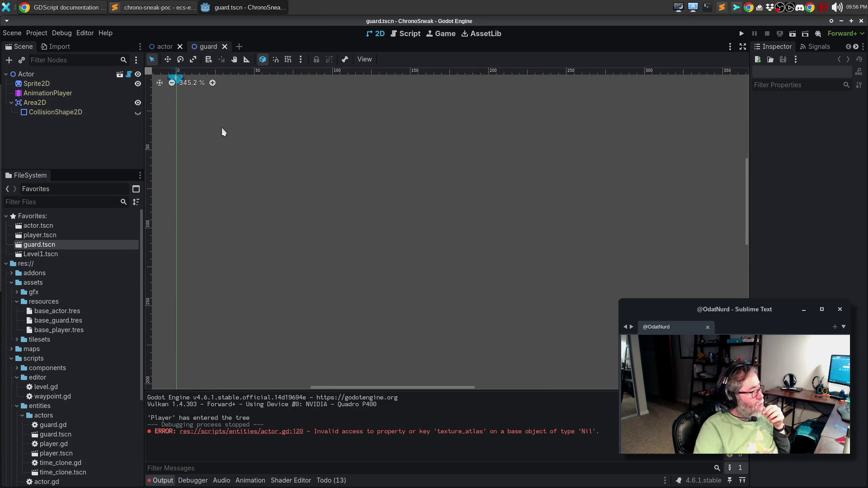
{"action": "mouse_move", "coordinate": [202, 108]}
{"action": "left_mouse_down"}
{"action": "mouse_move", "coordinate": [374, 236]}
{"action": "mouse_move", "coordinate": [405, 235]}
{"action": "left_mouse_up"}
{"action": "scroll", "coordinate": [406, 234], "scroll_direction": "up", "scroll_amount": 5}
{"action": "scroll", "coordinate": [406, 232], "scroll_direction": "up", "scroll_amount": 5}
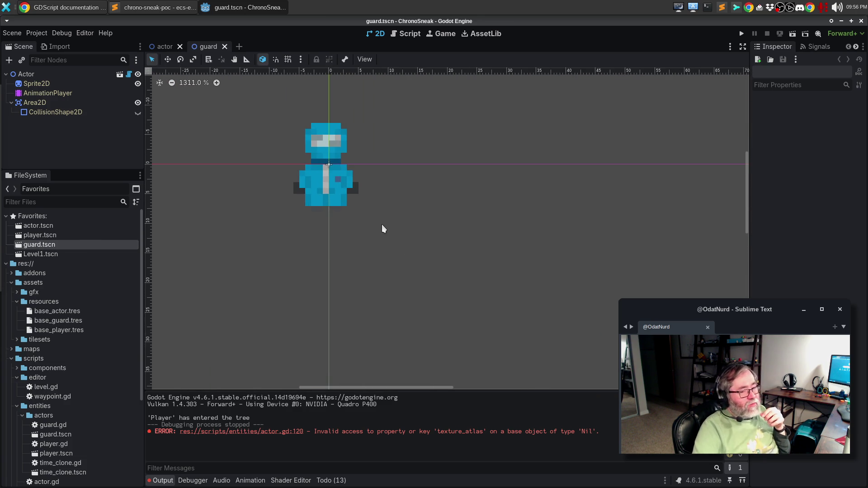
{"action": "left_click", "coordinate": [225, 46]}
{"action": "left_click", "coordinate": [180, 46]}
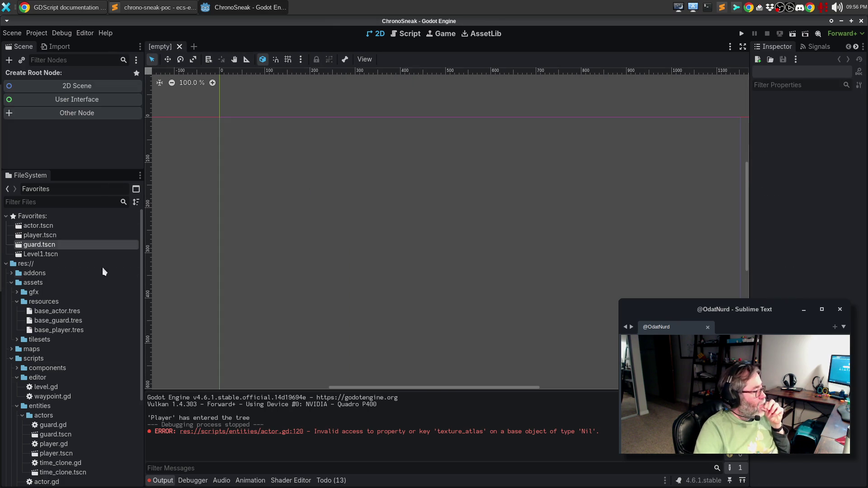
Inspect base_guard.tres, then reopen guard.tscn and zoom in on the guard sprite.
{"action": "left_click", "coordinate": [62, 323]}
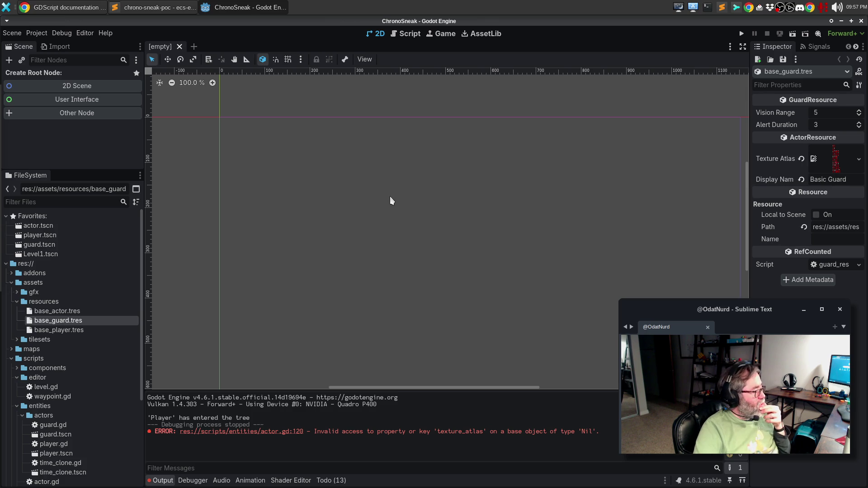
{"action": "double_click", "coordinate": [34, 245]}
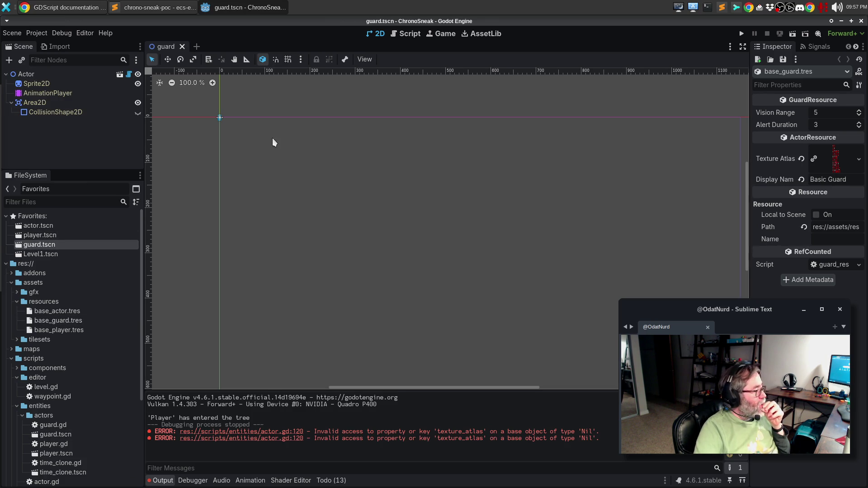
{"action": "mouse_move", "coordinate": [245, 141]}
{"action": "left_mouse_down"}
{"action": "mouse_move", "coordinate": [465, 248]}
{"action": "mouse_move", "coordinate": [463, 236]}
{"action": "left_mouse_up"}
{"action": "scroll", "coordinate": [459, 226], "scroll_direction": "up", "scroll_amount": 10}
{"action": "scroll", "coordinate": [460, 226], "scroll_direction": "up", "scroll_amount": 4}
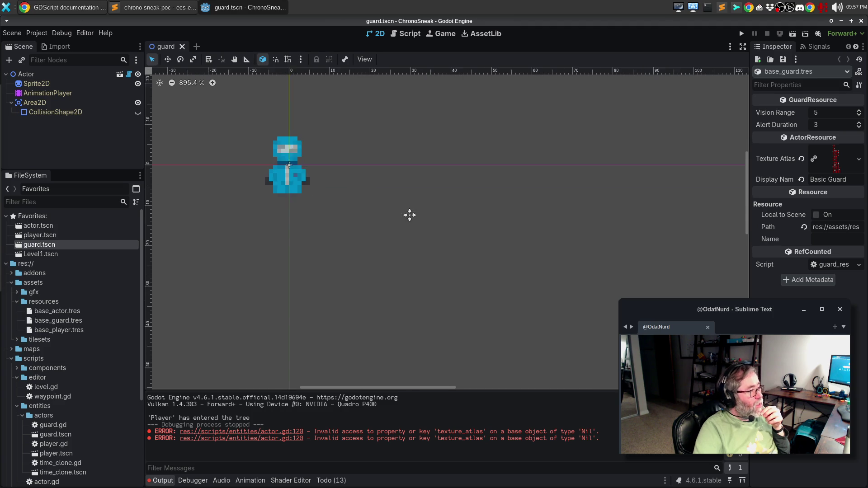
On the Actor node, cancel a Quick Load into Entity Data and open guard.gd.
{"action": "left_click", "coordinate": [47, 75]}
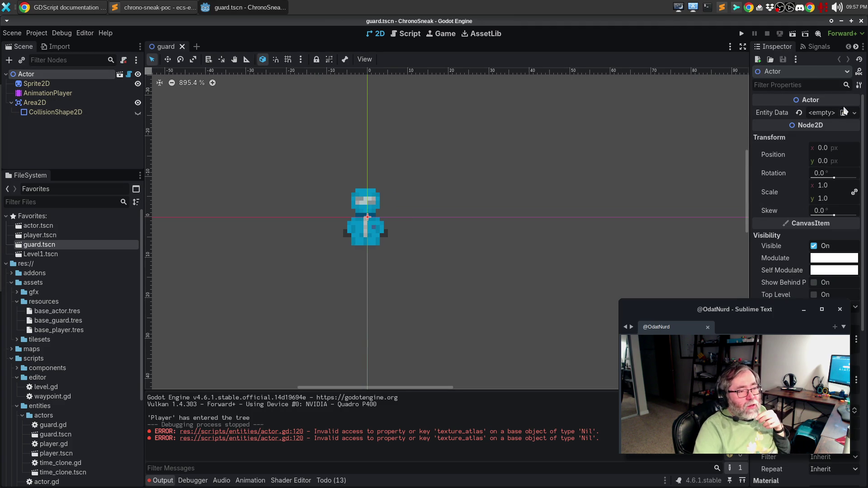
{"action": "left_click", "coordinate": [854, 114]}
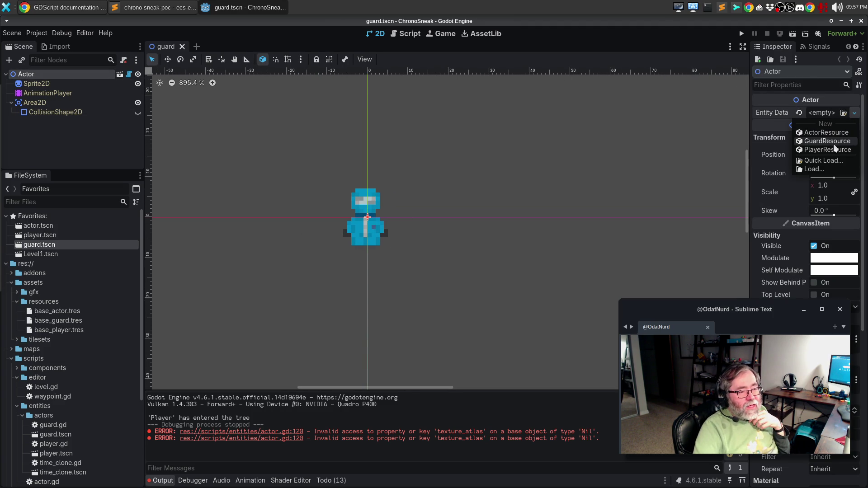
{"action": "left_click", "coordinate": [823, 161]}
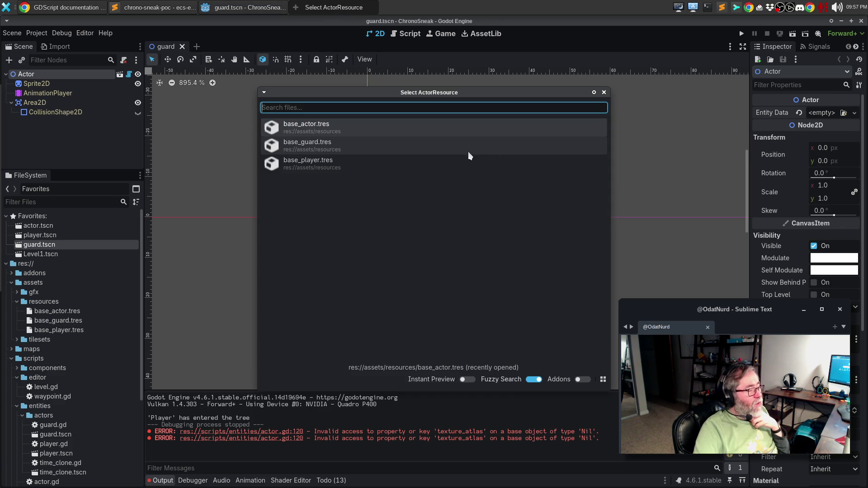
{"action": "key", "text": "Escape"}
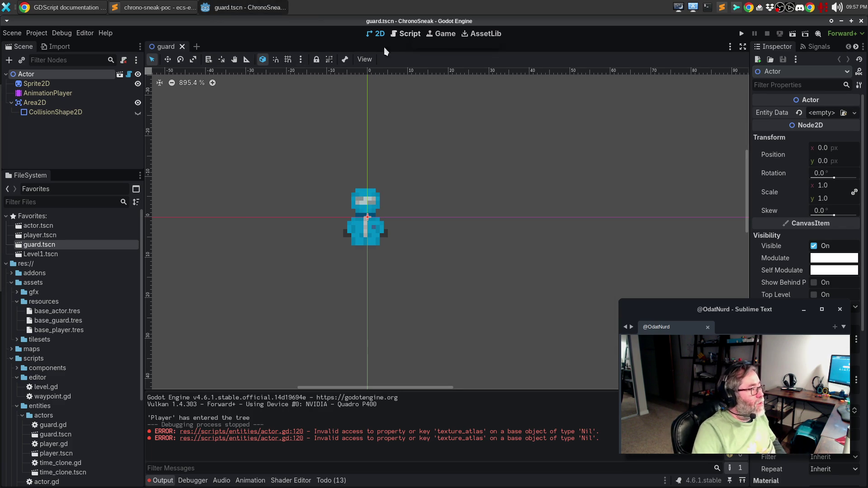
{"action": "left_click", "coordinate": [129, 75]}
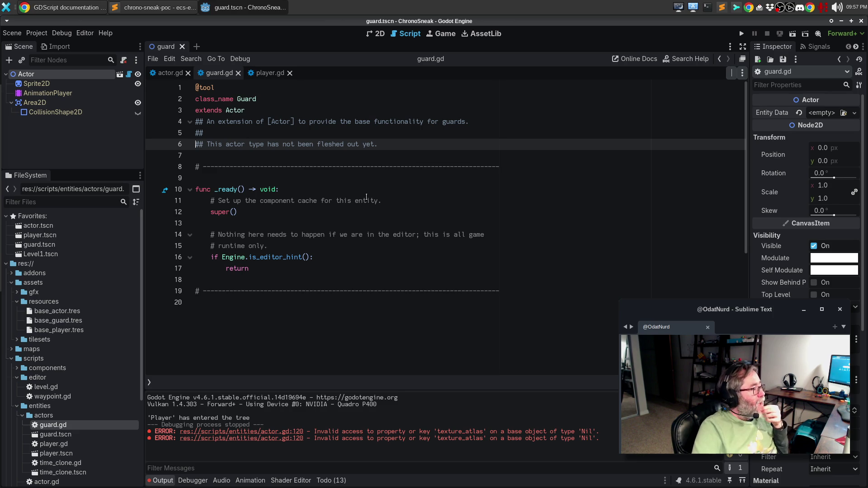
{"action": "left_click", "coordinate": [152, 8]}
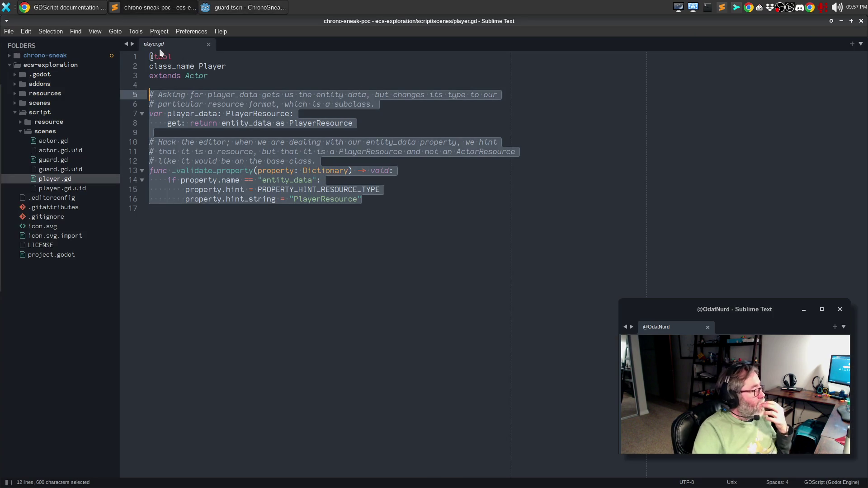
Copy lines 5–8, the commented guard_data getter, from the exploration project's guard.gd in Sublime Text.
{"action": "left_click", "coordinate": [108, 159]}
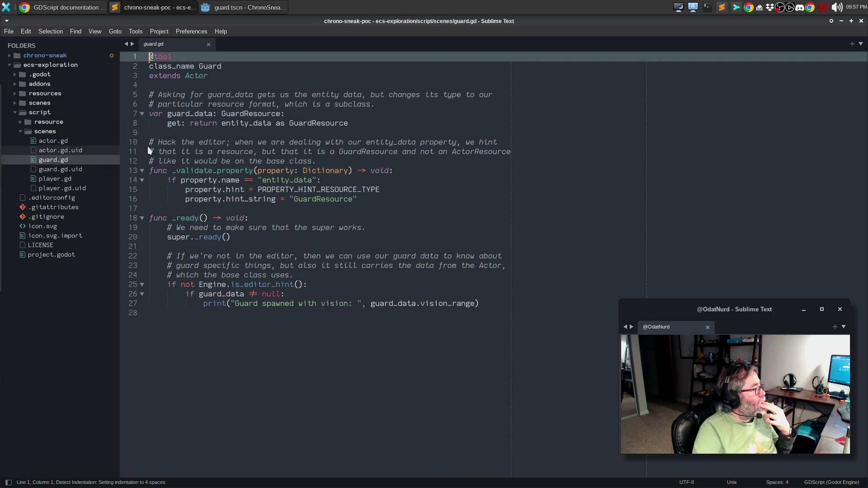
{"action": "triple_click", "coordinate": [234, 96]}
{"action": "left_click_drag", "start_coordinate": [234, 96], "coordinate": [240, 121]}
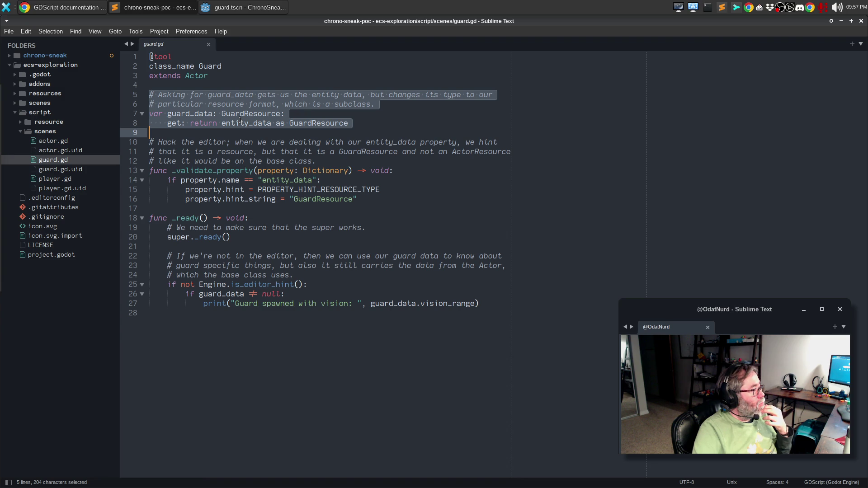
{"action": "key", "text": "ctrl+c"}
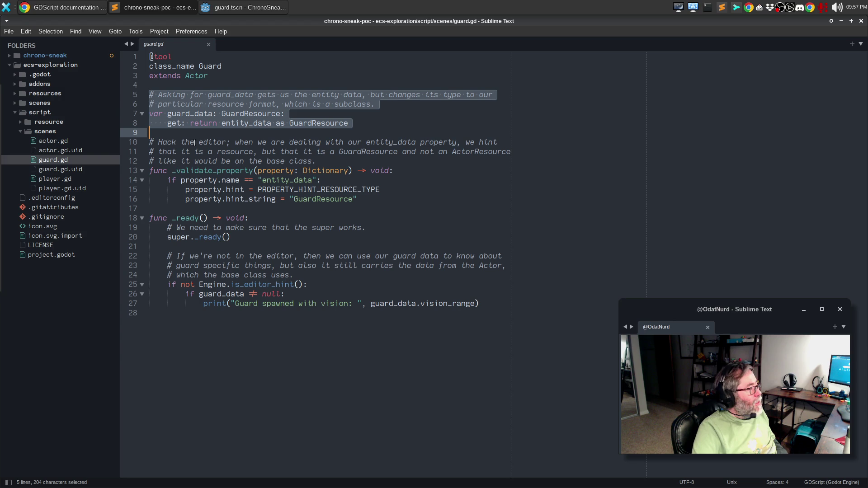
{"action": "left_click", "coordinate": [224, 9]}
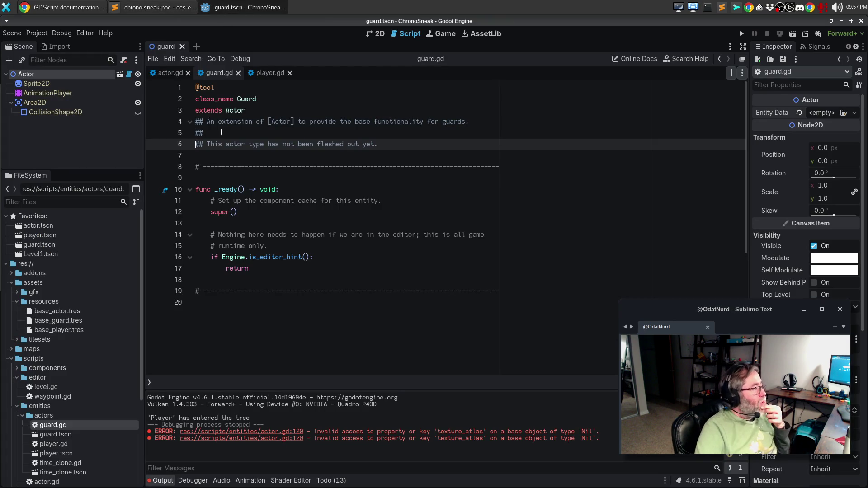
Paste player.gd's player_data block (lines 17–20) into guard.gd at line 7.
{"action": "left_click", "coordinate": [270, 76]}
{"action": "scroll", "coordinate": [280, 209], "scroll_direction": "up", "scroll_amount": 10}
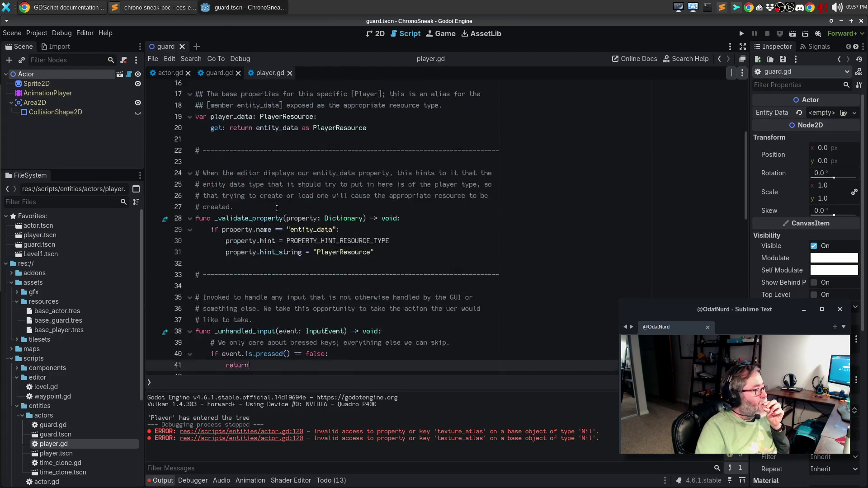
{"action": "left_click_drag", "start_coordinate": [240, 267], "coordinate": [249, 305]}
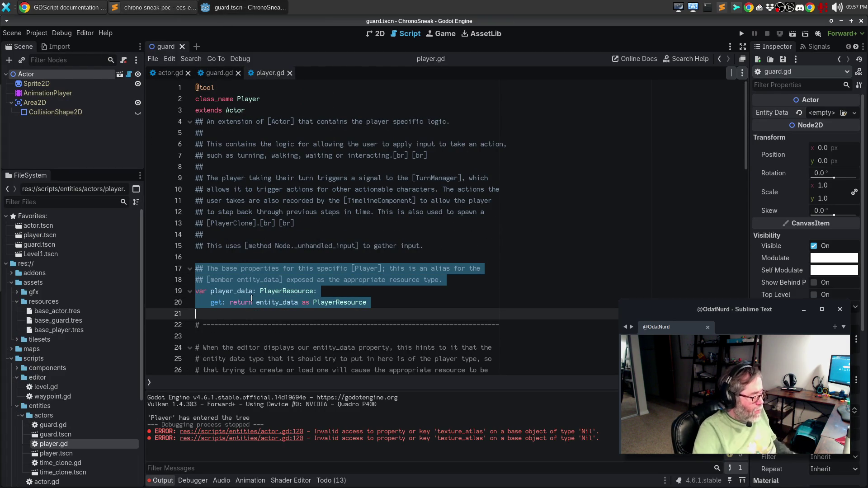
{"action": "left_click", "coordinate": [219, 73]}
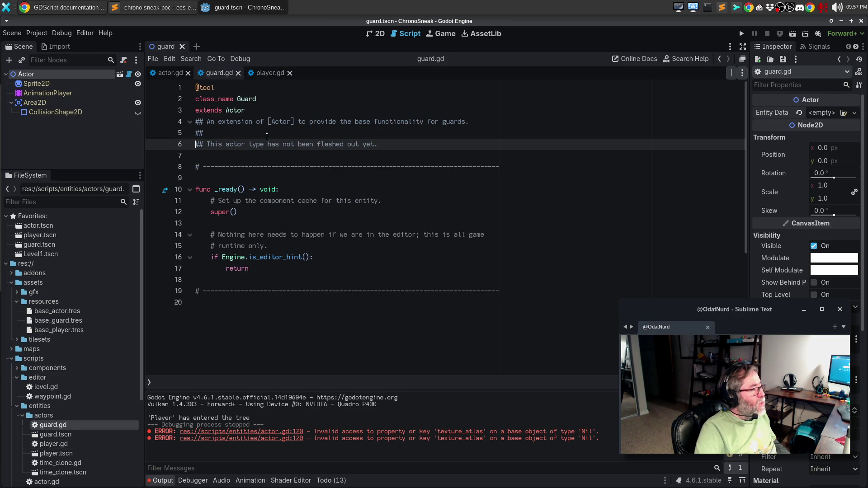
{"action": "left_click", "coordinate": [246, 155]}
{"action": "left_click", "coordinate": [267, 74]}
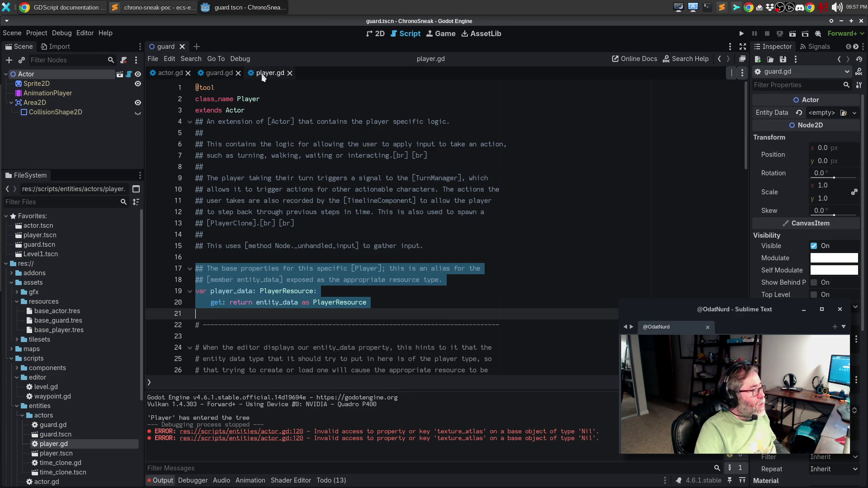
{"action": "left_click", "coordinate": [229, 72]}
{"action": "key", "text": "ctrl+v"}
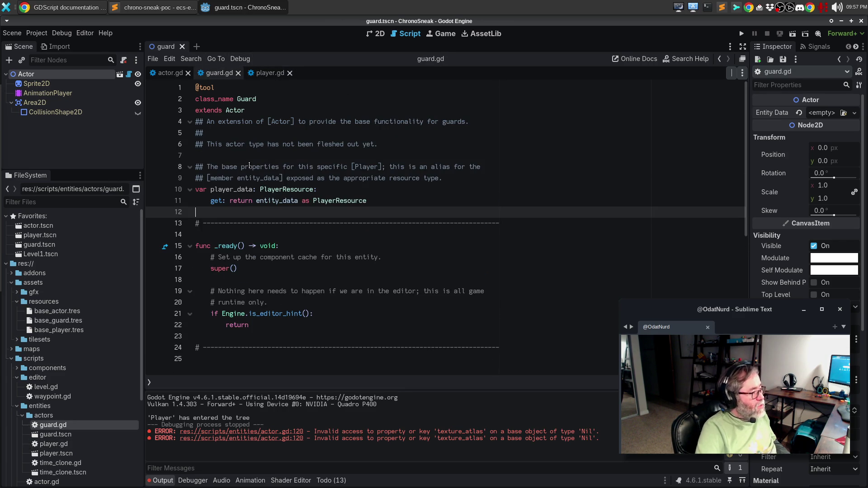
Add separator comment lines above the property block in both guard.gd and player.gd.
{"action": "key", "text": "Down"}
{"action": "key", "text": "ctrl+c"}
{"action": "key", "text": "Up"}
{"action": "key", "text": "Up"}
{"action": "key", "text": "Up"}
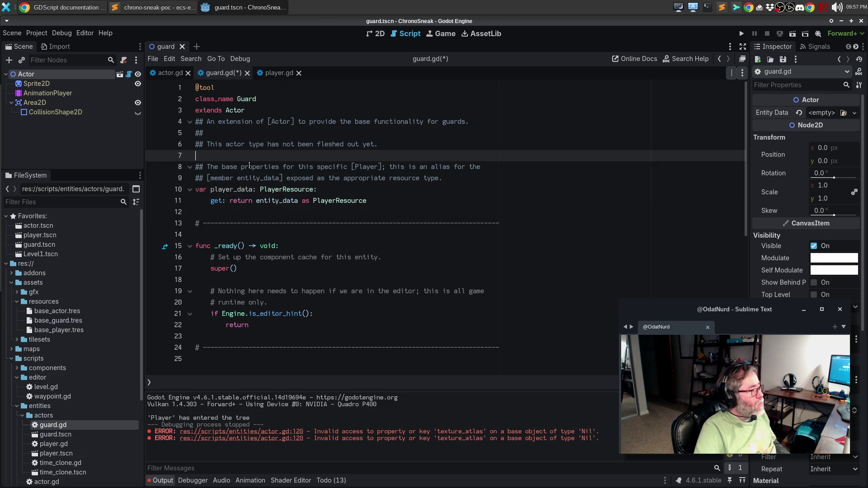
{"action": "key", "text": "ctrl+v"}
{"action": "left_click", "coordinate": [275, 73]}
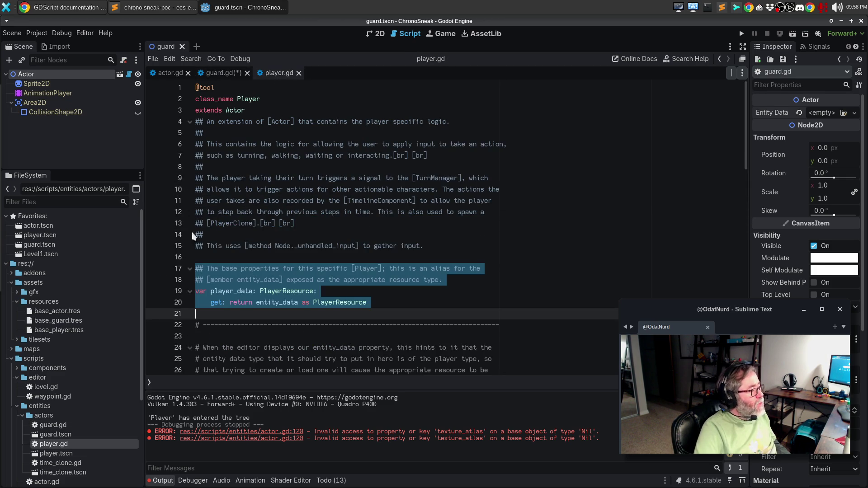
{"action": "left_click", "coordinate": [225, 261]}
{"action": "key", "text": "ctrl+v"}
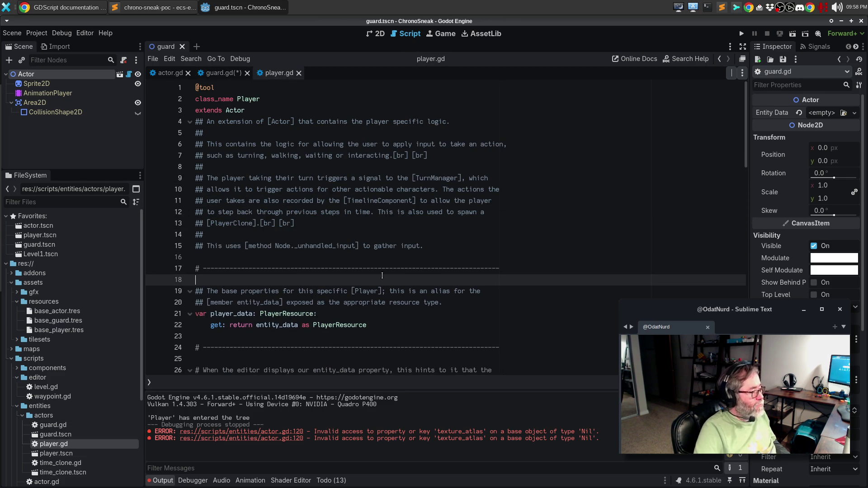
{"action": "scroll", "coordinate": [382, 275], "scroll_direction": "down", "scroll_amount": 2}
Rename Player to Guard, player_data to guard_data, PlayerResource to GuardResource, and save both scripts.
{"action": "left_click", "coordinate": [225, 74]}
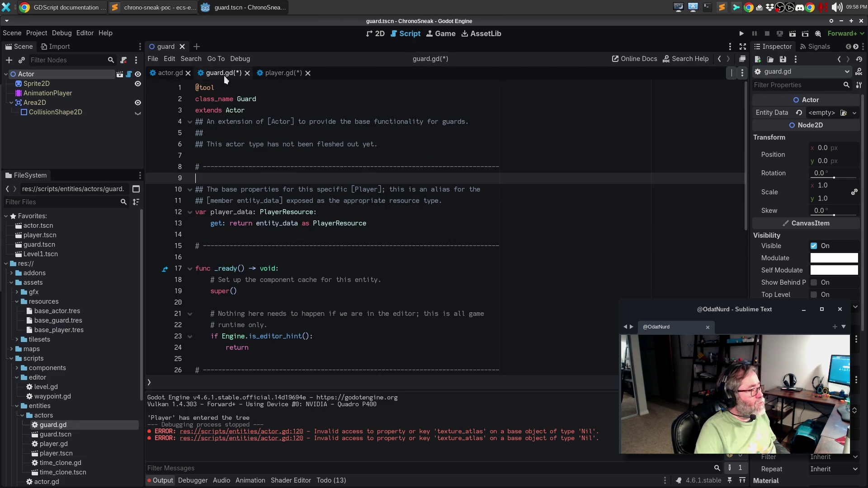
{"action": "double_click", "coordinate": [368, 193]}
{"action": "type", "text": "Guard"}
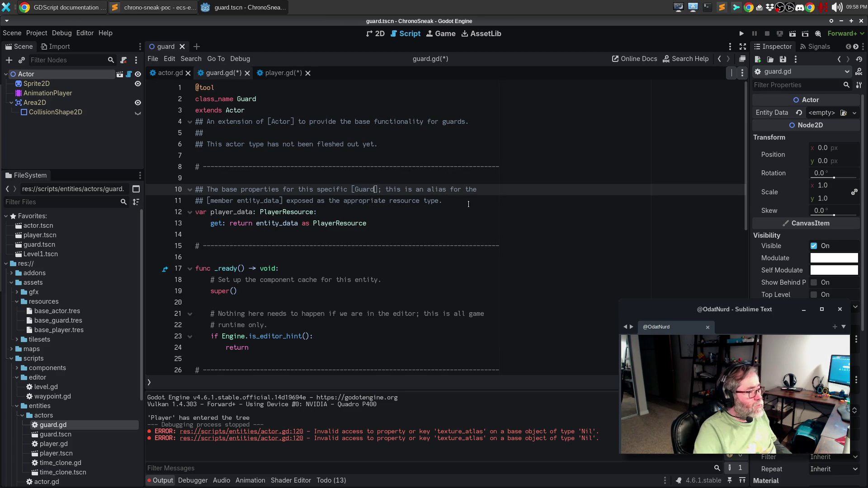
{"action": "left_click_drag", "start_coordinate": [233, 212], "coordinate": [211, 212]}
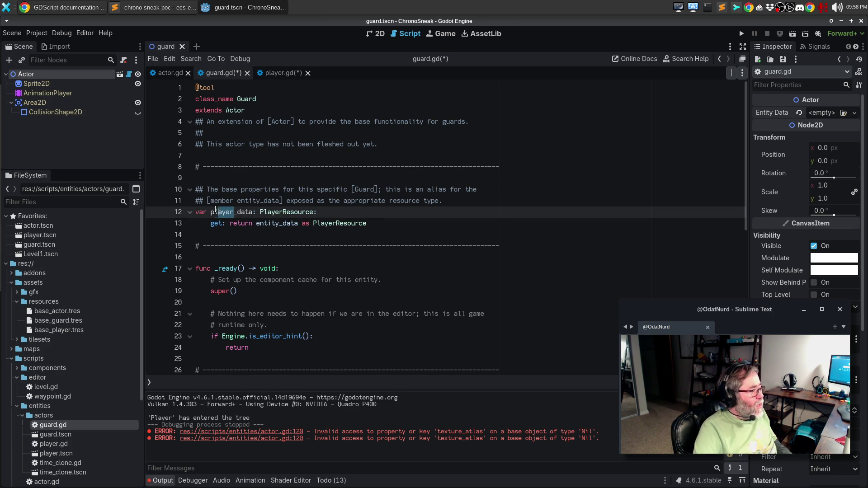
{"action": "type", "text": "guard"}
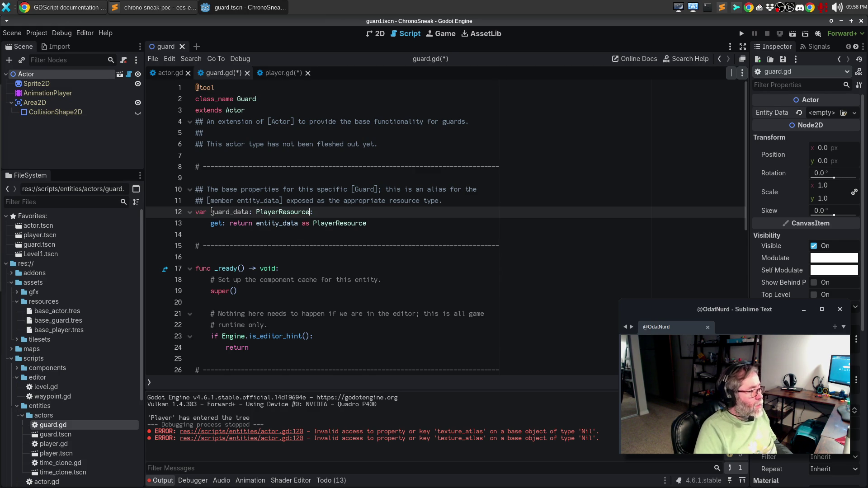
{"action": "key", "text": "ctrl+d"}
{"action": "key", "text": "ctrl+d"}
{"action": "type", "text": "GuardResource"}
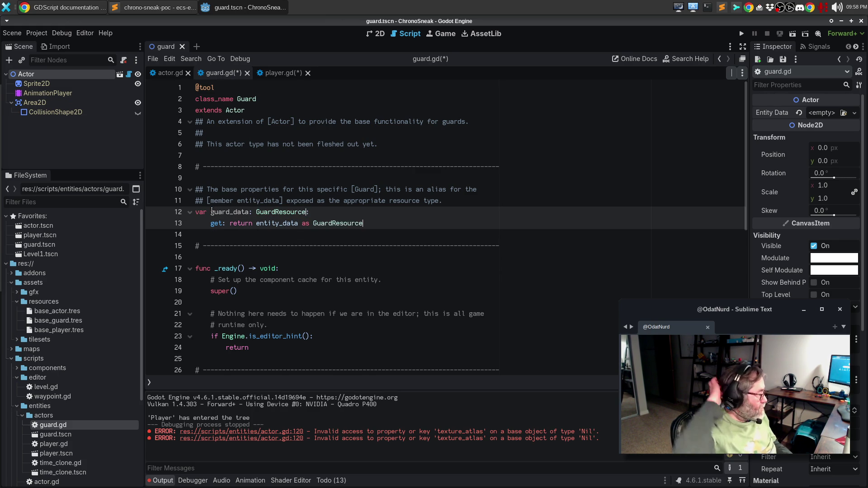
{"action": "key", "text": "ctrl+s"}
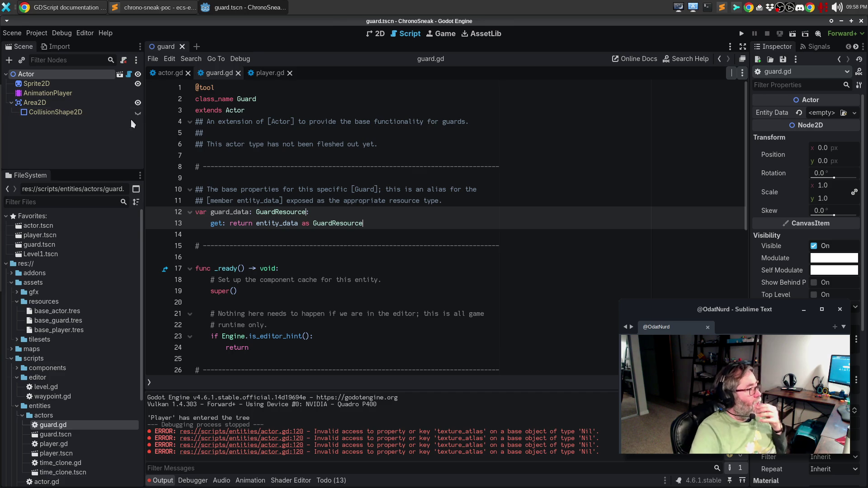
{"action": "left_click", "coordinate": [269, 73]}
Paste player.gd's _validate_property function (lines 24–33) into guard.gd at empty line 14.
{"action": "scroll", "coordinate": [261, 246], "scroll_direction": "down", "scroll_amount": 4}
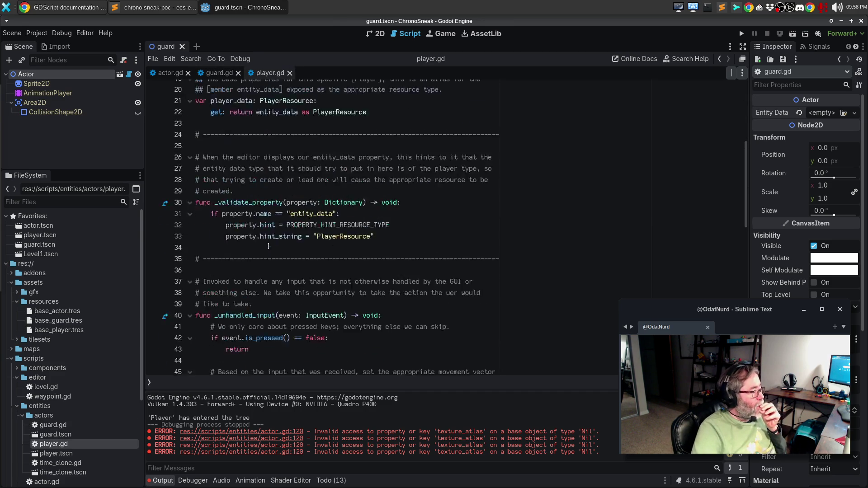
{"action": "triple_click", "coordinate": [271, 145]}
{"action": "left_click_drag", "start_coordinate": [272, 144], "coordinate": [293, 247]}
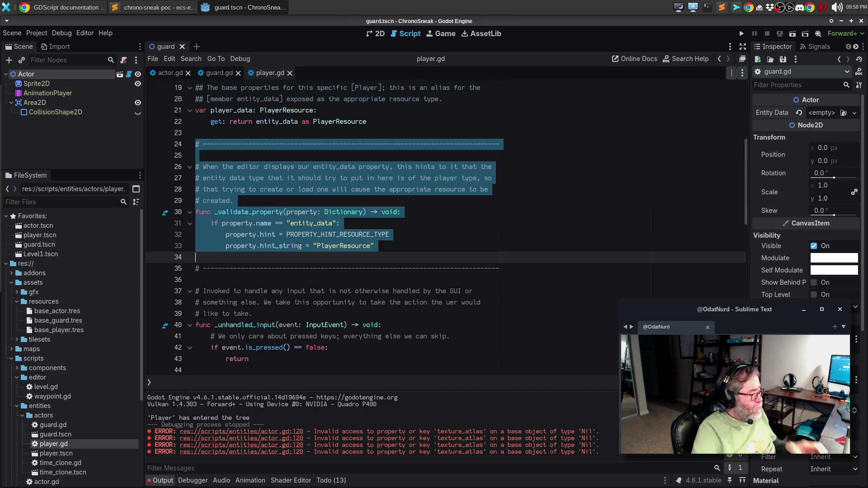
{"action": "left_click", "coordinate": [219, 73]}
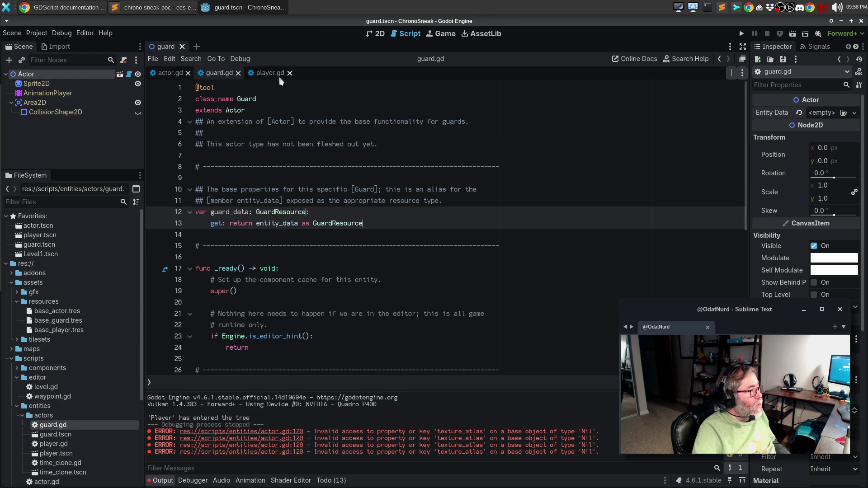
{"action": "left_click", "coordinate": [267, 75]}
{"action": "left_click", "coordinate": [220, 73]}
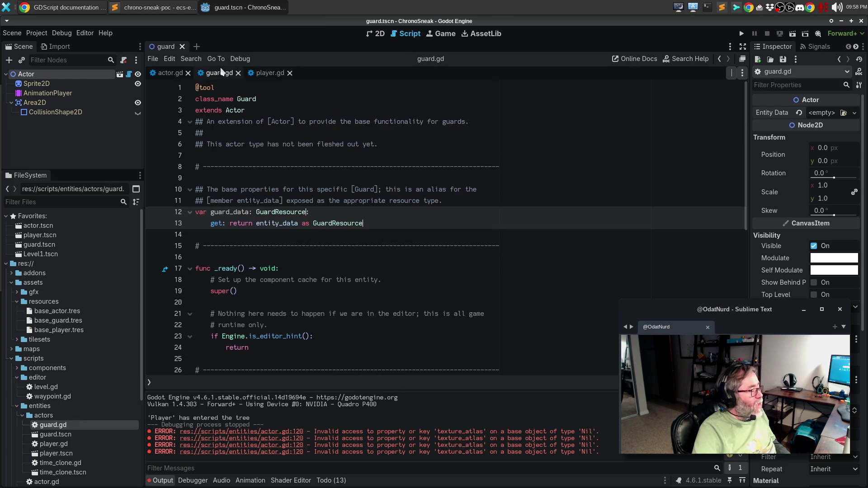
{"action": "scroll", "coordinate": [265, 191], "scroll_direction": "down", "scroll_amount": 1}
{"action": "left_click", "coordinate": [256, 203]}
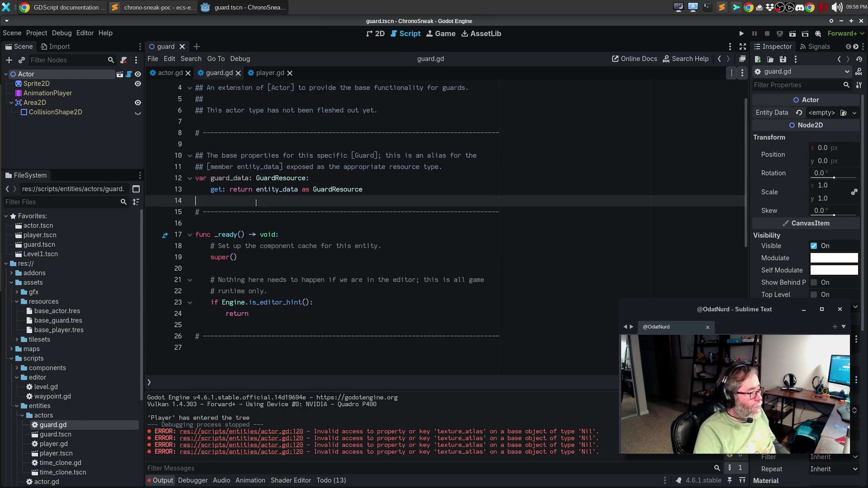
{"action": "key", "text": "ctrl+v"}
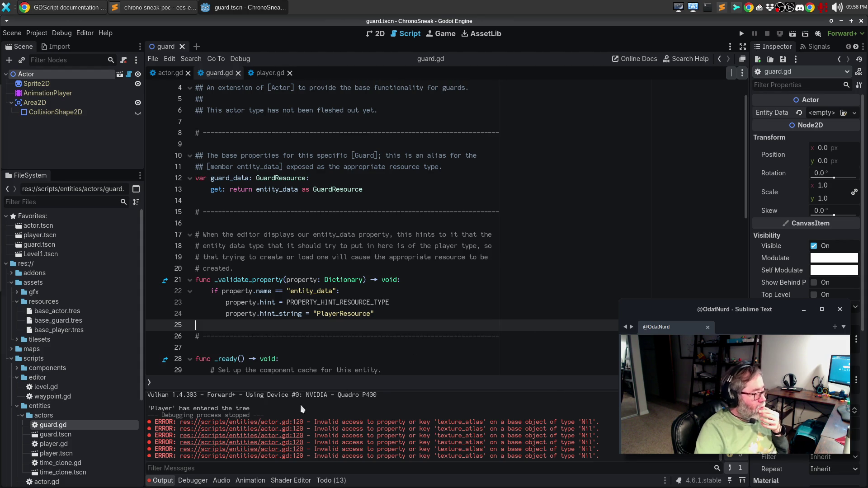
{"action": "left_click", "coordinate": [266, 423]}
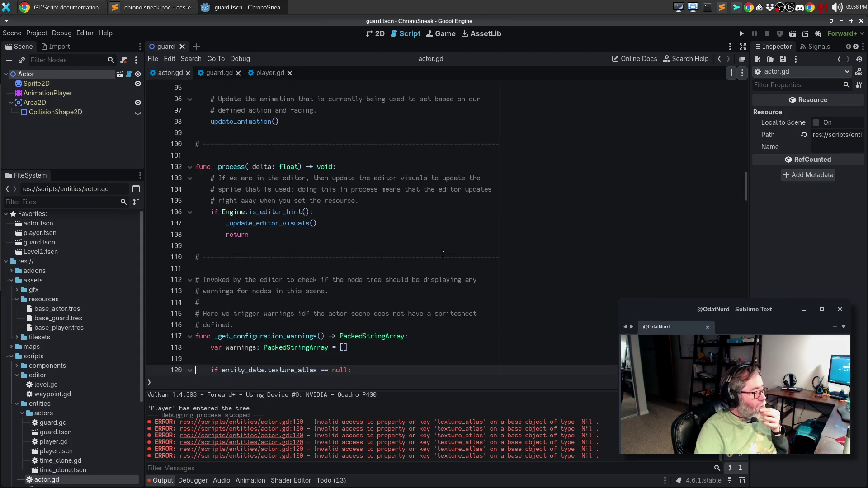
In actor.gd, add an 'if entity_data == null' check appending 'Actor has no entity data assigned'.
{"action": "scroll", "coordinate": [443, 260], "scroll_direction": "down", "scroll_amount": 2}
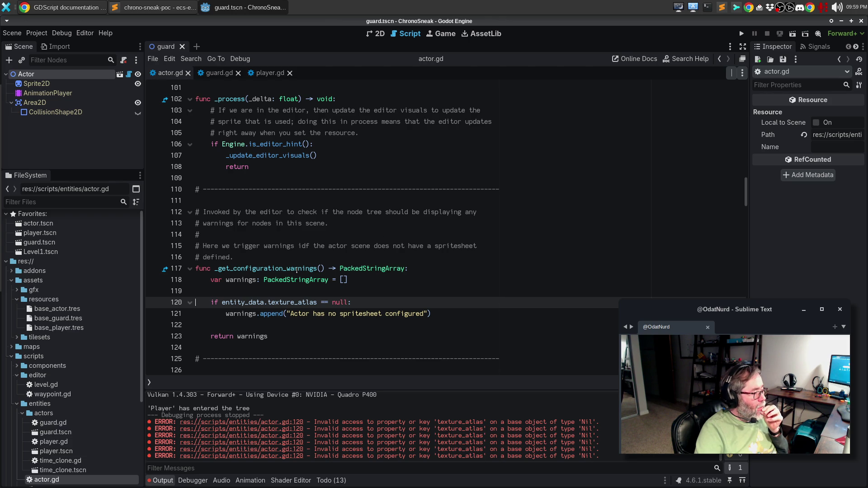
{"action": "mouse_move", "coordinate": [296, 269]}
{"action": "key", "text": "Up"}
{"action": "key", "text": "Return"}
{"action": "type", "text": "if entity"}
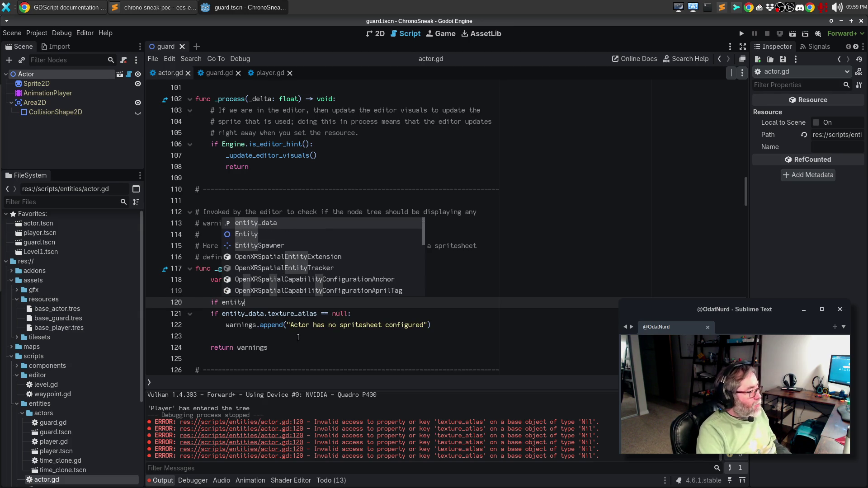
{"action": "key", "text": "Return"}
{"action": "type", "text": "== null:"}
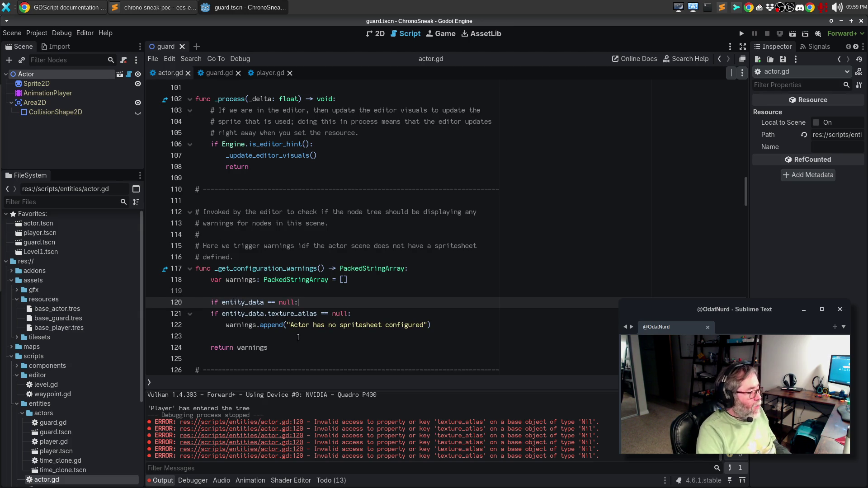
{"action": "key", "text": "Return"}
{"action": "type", "text": "warnings."}
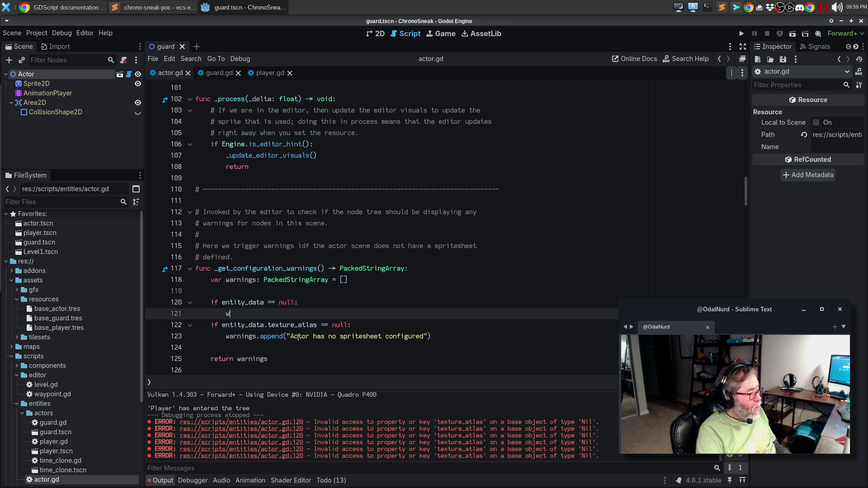
{"action": "type", "text": "append"}
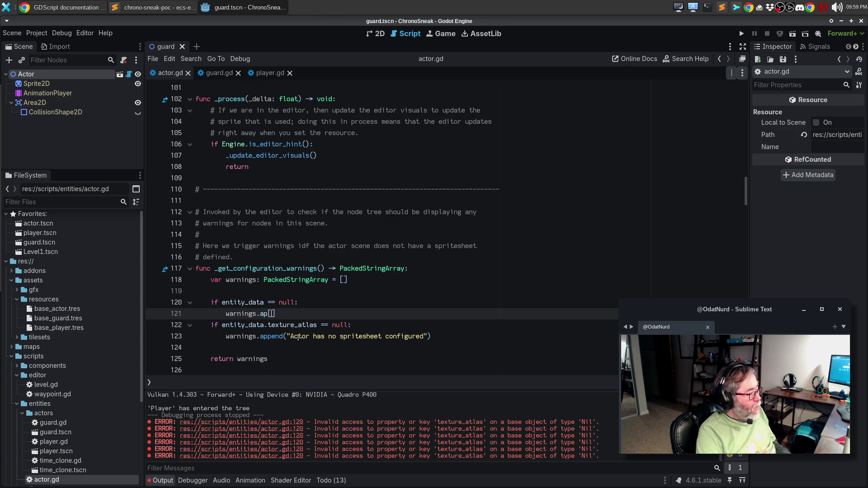
{"action": "type", "text": "(\"Actor has "}
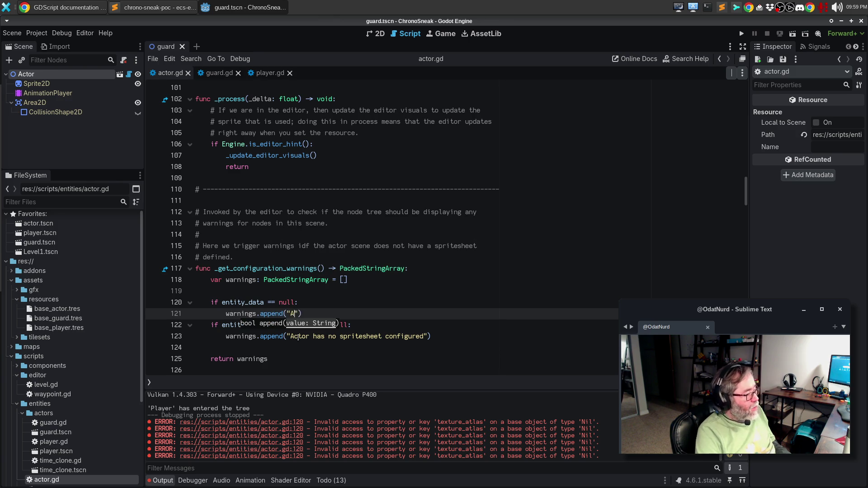
{"action": "type", "text": "no engti"}
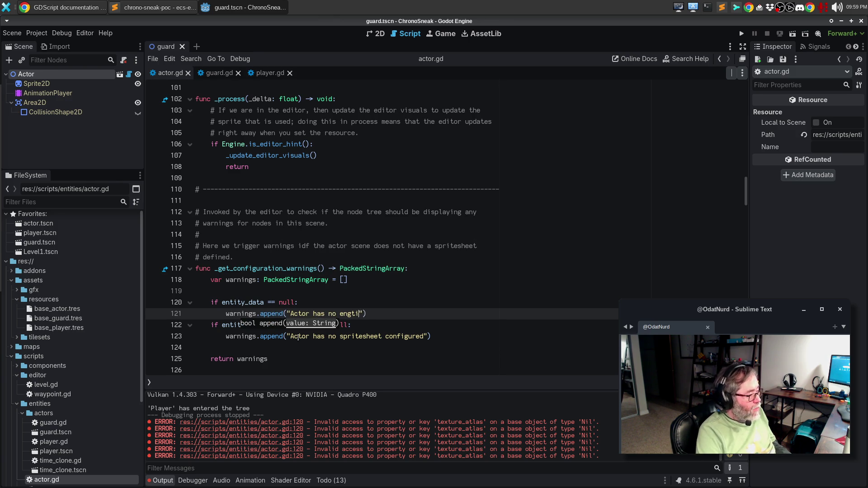
{"action": "key", "text": "BackSpace"}
{"action": "key", "text": "BackSpace"}
{"action": "type", "text": "tity data assign"}
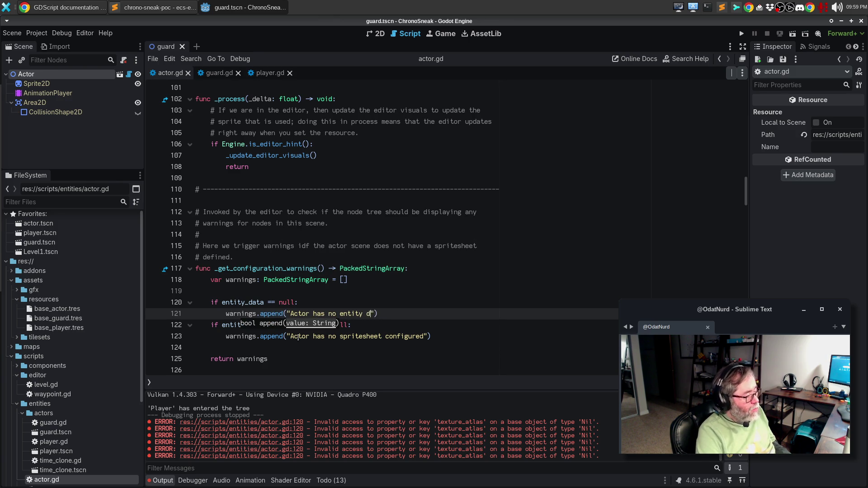
{"action": "type", "text": "ed"}
{"action": "key", "text": "End"}
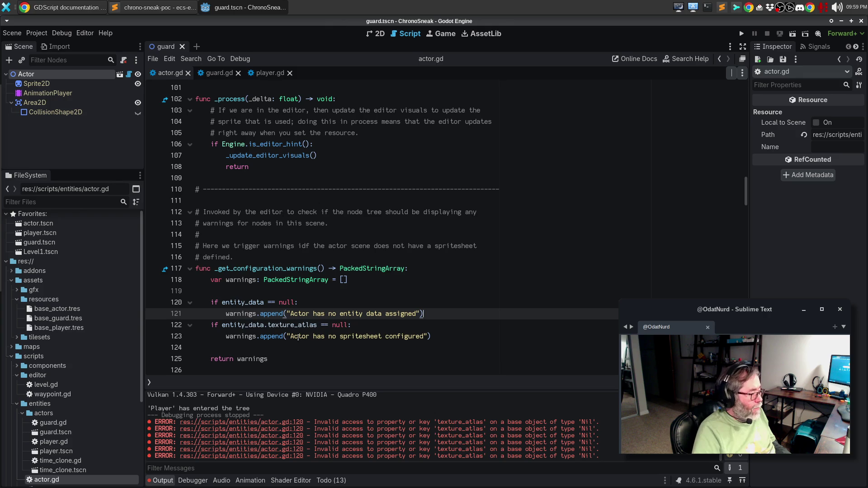
Turn the spritesheet atlas check into an elif and save actor.gd.
{"action": "key", "text": "Down"}
{"action": "key", "text": "Home"}
{"action": "type", "text": "el"}
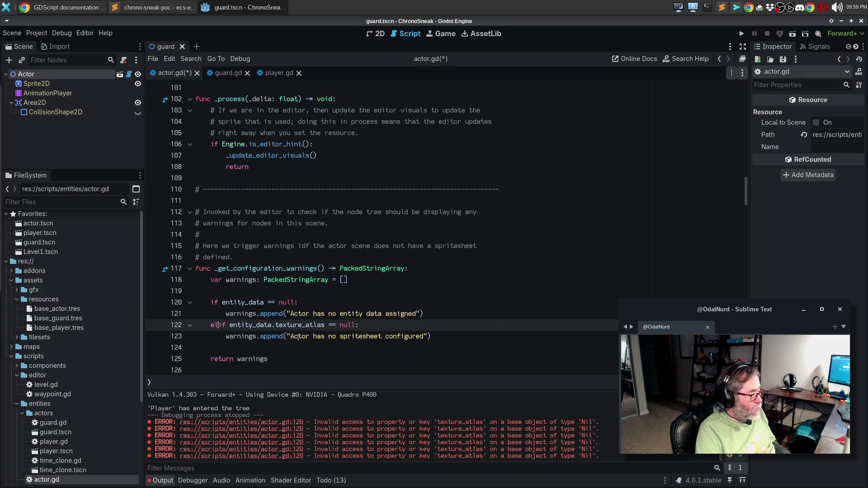
{"action": "key", "text": "Escape"}
{"action": "key", "text": "ctrl+s"}
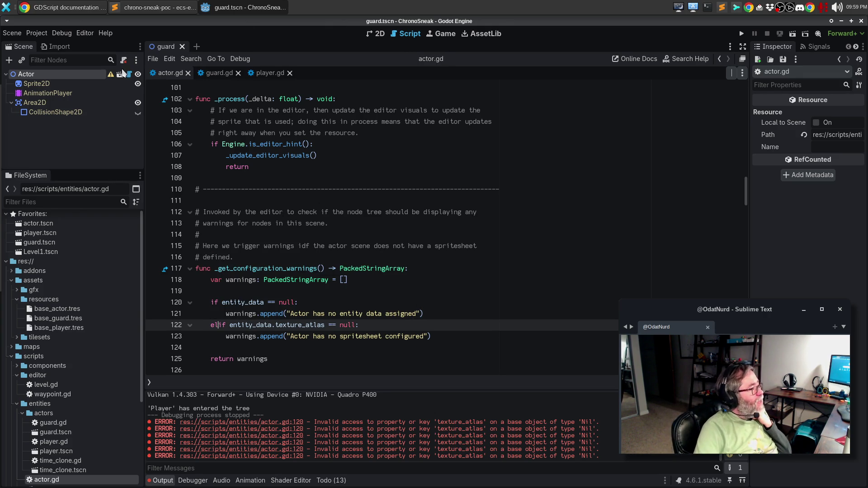
{"action": "mouse_move", "coordinate": [112, 75]}
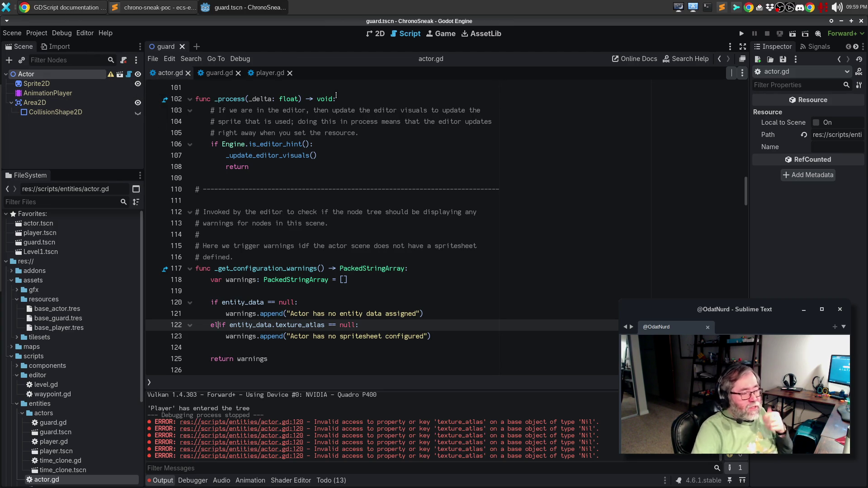
{"action": "left_click", "coordinate": [31, 82]}
{"action": "left_click", "coordinate": [32, 75]}
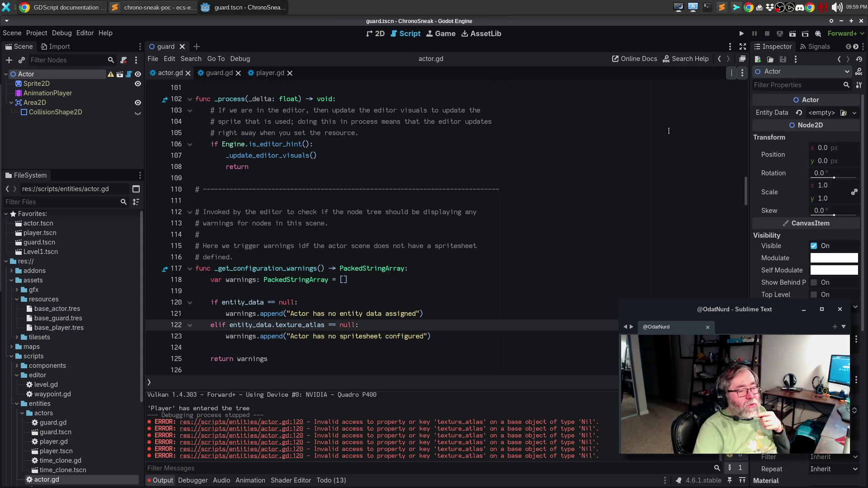
{"action": "left_click", "coordinate": [854, 113]}
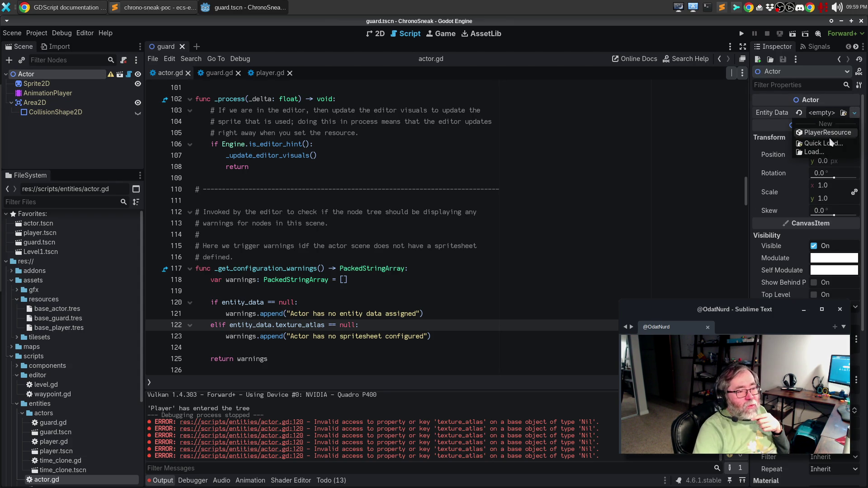
{"action": "left_click", "coordinate": [818, 153]}
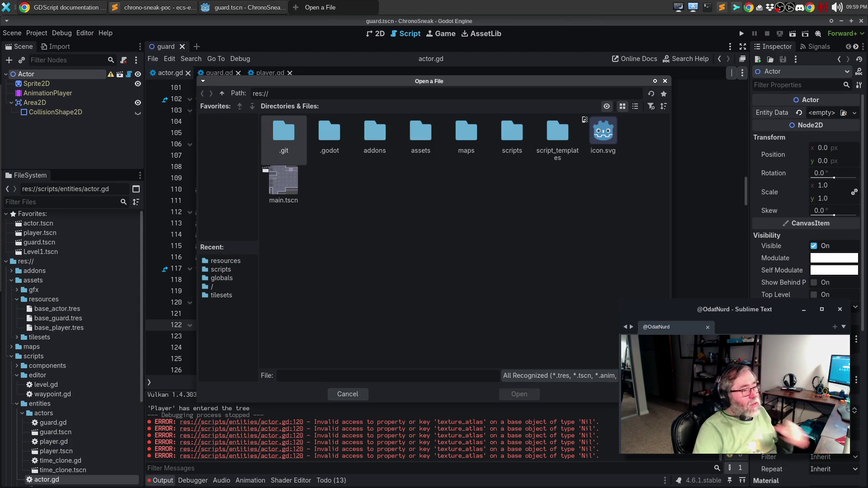
{"action": "key", "text": "Escape"}
{"action": "left_click", "coordinate": [853, 113]}
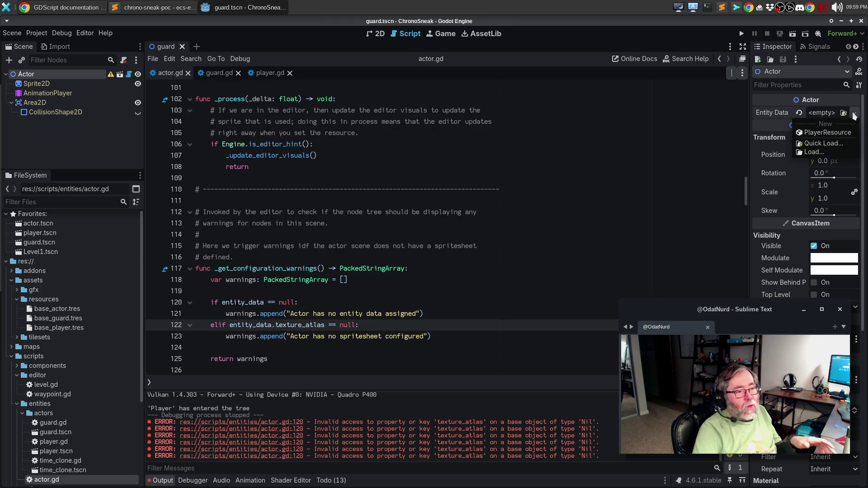
{"action": "left_click", "coordinate": [821, 143]}
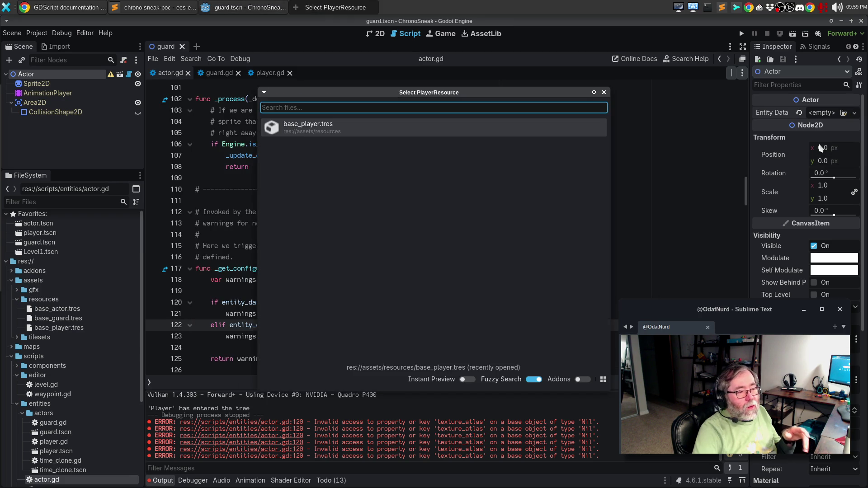
{"action": "key", "text": "Escape"}
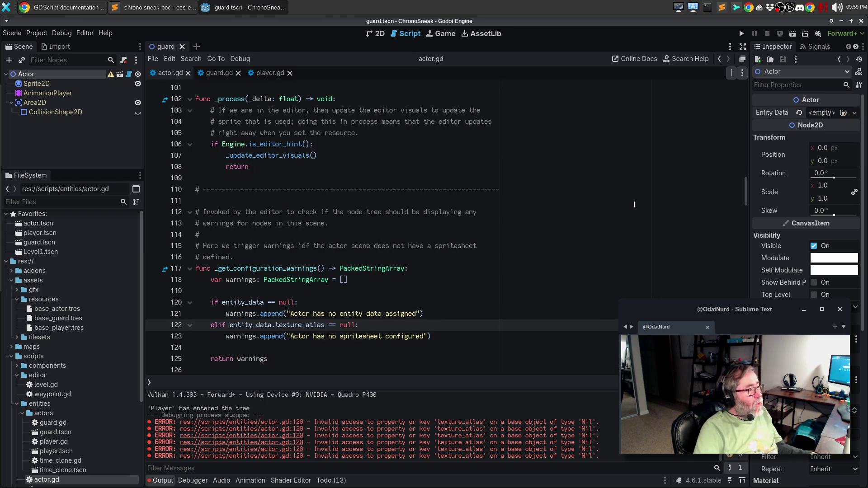
{"action": "left_click", "coordinate": [515, 240]}
{"action": "scroll", "coordinate": [504, 231], "scroll_direction": "up", "scroll_amount": 14}
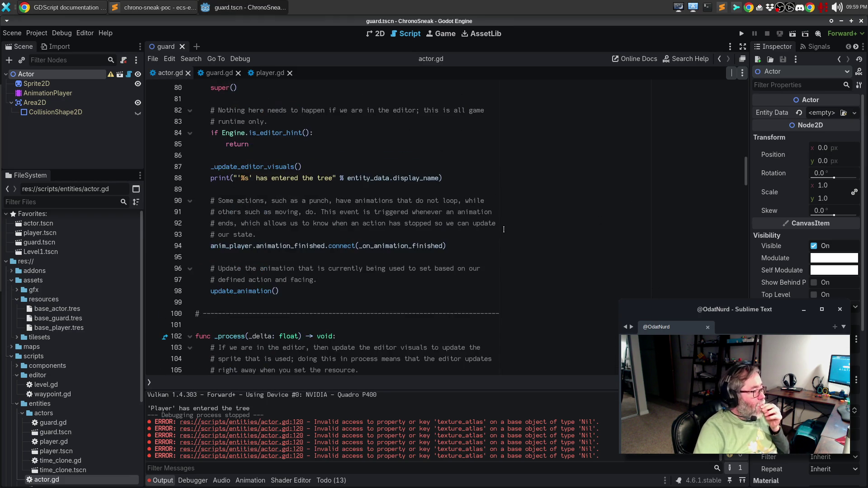
{"action": "left_click", "coordinate": [217, 73]}
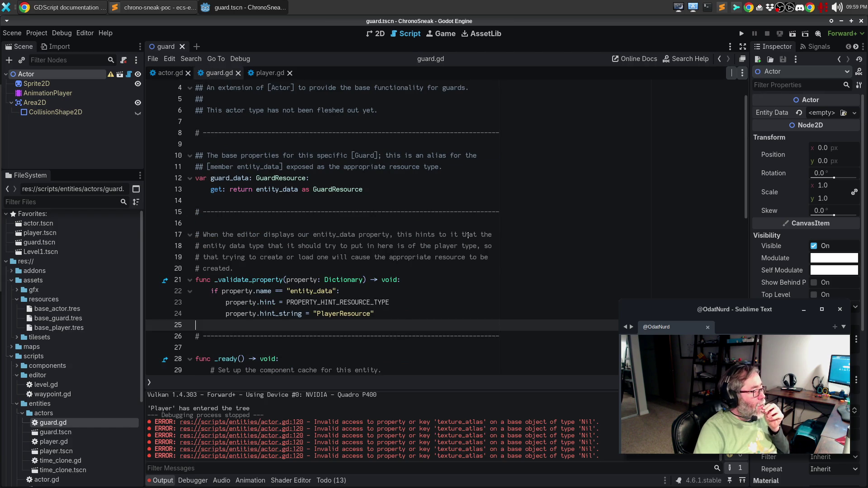
Replace PlayerResource with GuardResource in guard.gd's property hint string and save.
{"action": "scroll", "coordinate": [468, 235], "scroll_direction": "down", "scroll_amount": 4}
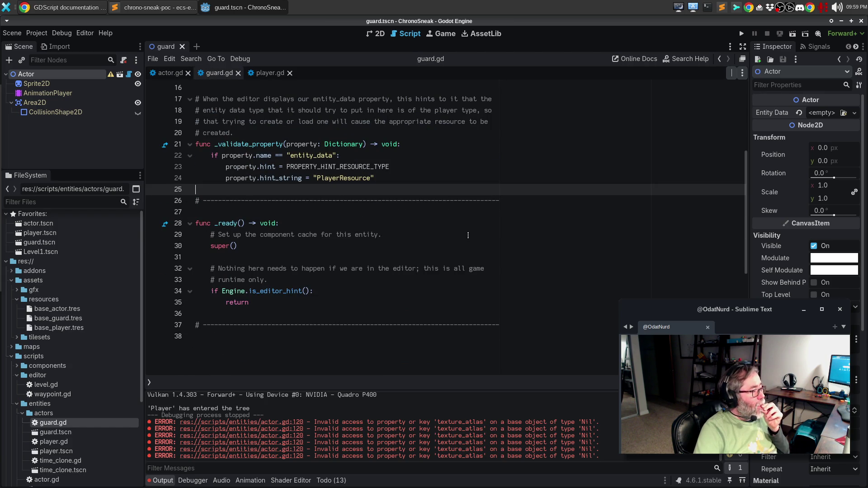
{"action": "scroll", "coordinate": [468, 235], "scroll_direction": "up", "scroll_amount": 4}
{"action": "double_click", "coordinate": [282, 180]}
{"action": "key", "text": "ctrl+c"}
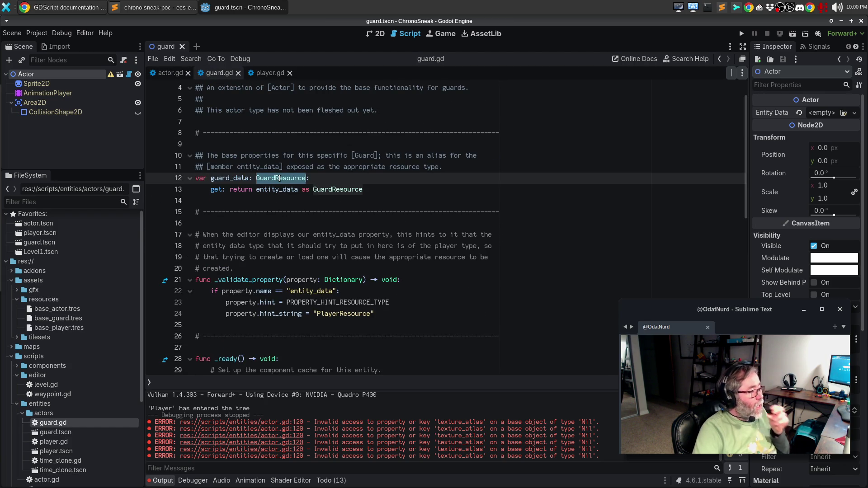
{"action": "double_click", "coordinate": [352, 315]}
{"action": "key", "text": "ctrl+v"}
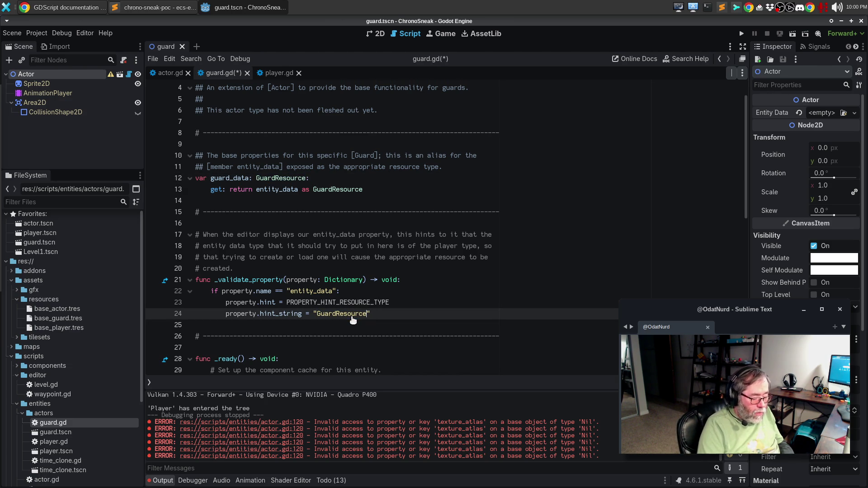
{"action": "key", "text": "ctrl+s"}
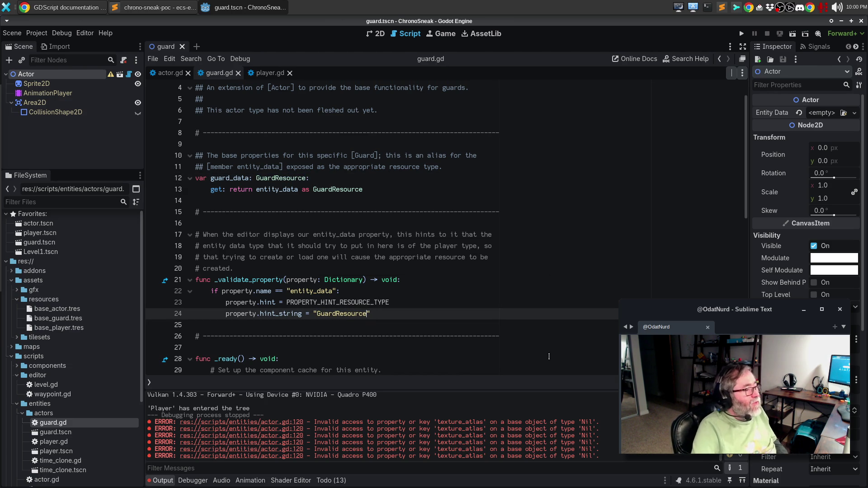
Cancel a Quick Load on Entity Data and reselect the Actor node to refresh the Inspector.
{"action": "left_click", "coordinate": [855, 113]}
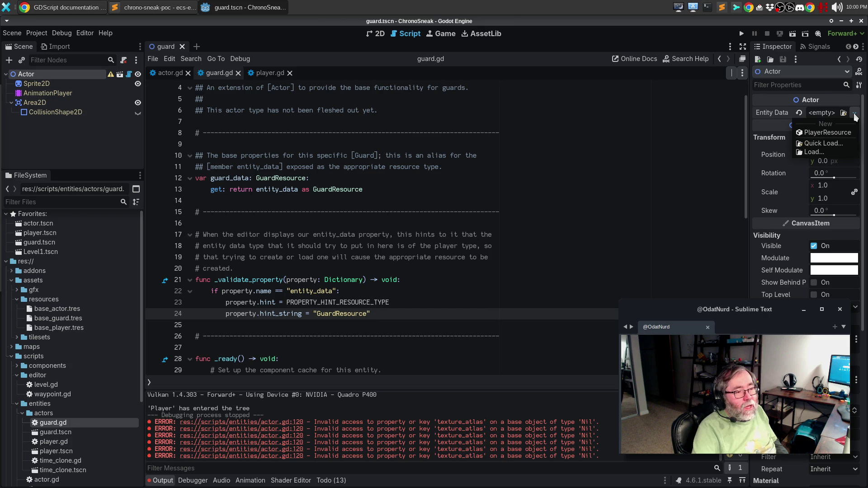
{"action": "left_click", "coordinate": [824, 144]}
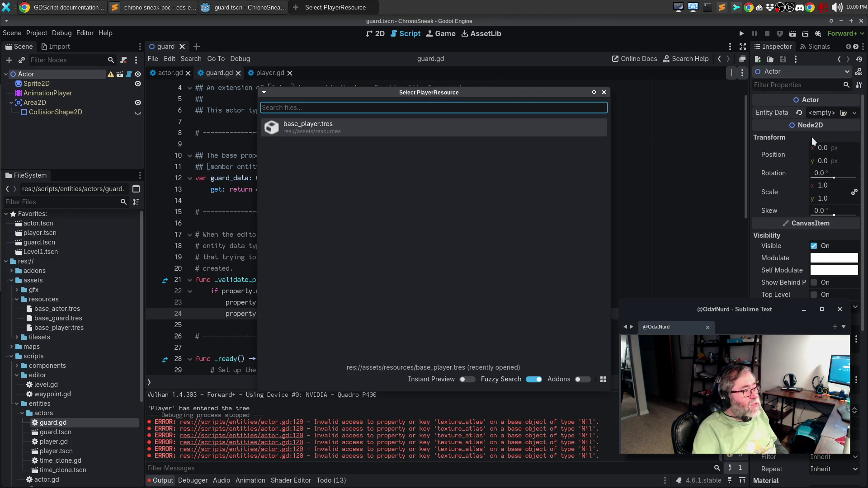
{"action": "key", "text": "Escape"}
{"action": "left_click", "coordinate": [313, 234]}
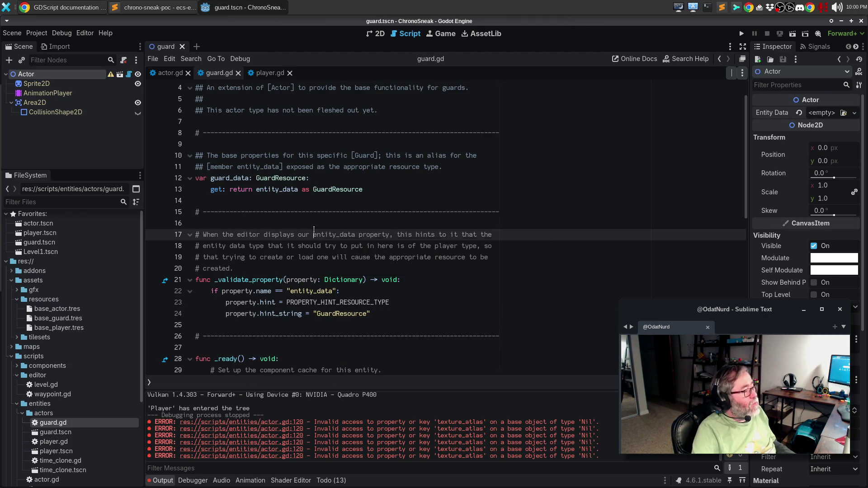
{"action": "left_click", "coordinate": [45, 84]}
{"action": "left_click", "coordinate": [56, 73]}
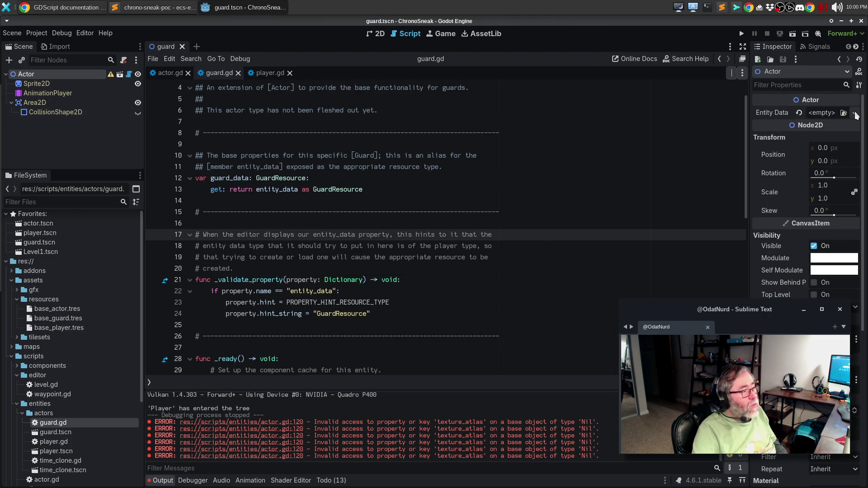
Assign base_guard.tres as Entity Data, then clear it so the property is empty.
{"action": "left_click", "coordinate": [854, 114]}
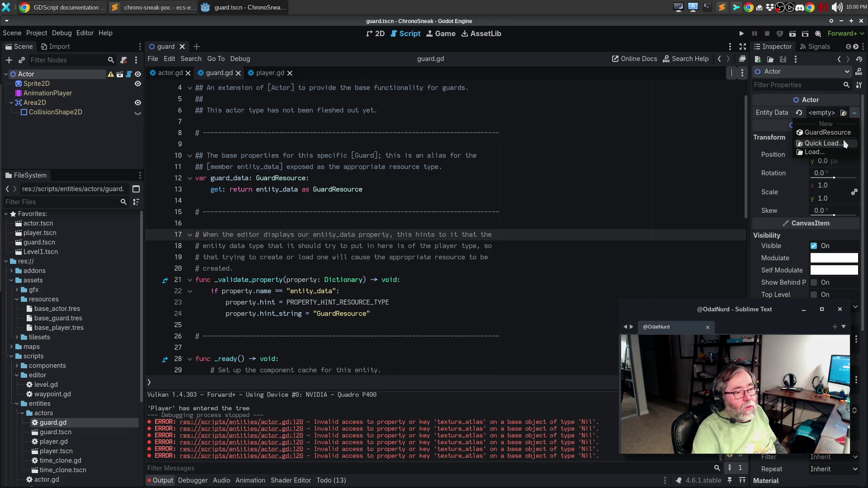
{"action": "left_click", "coordinate": [842, 143]}
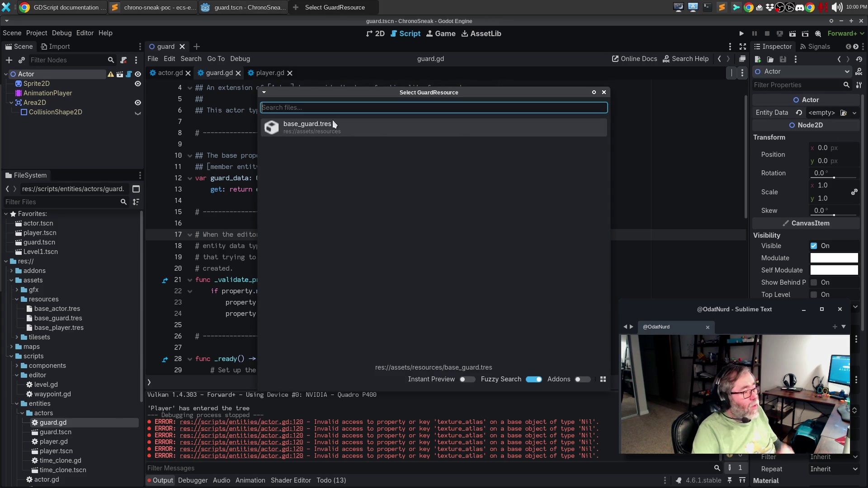
{"action": "double_click", "coordinate": [318, 129]}
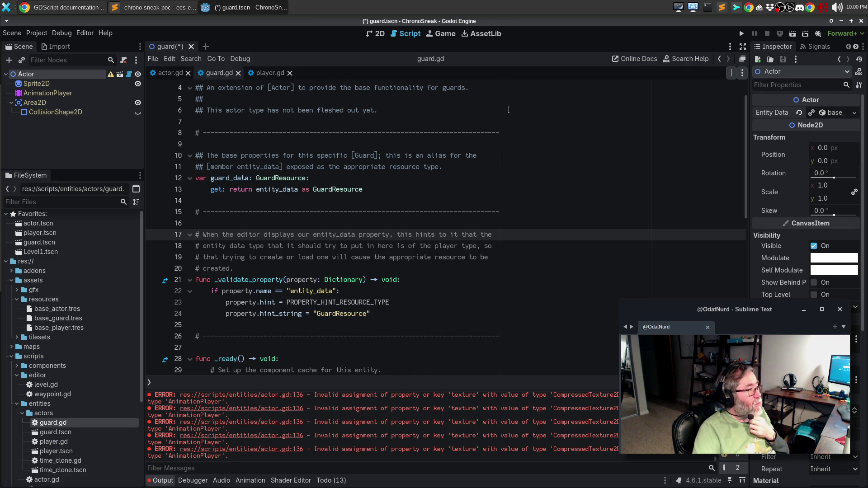
{"action": "left_click", "coordinate": [855, 113]}
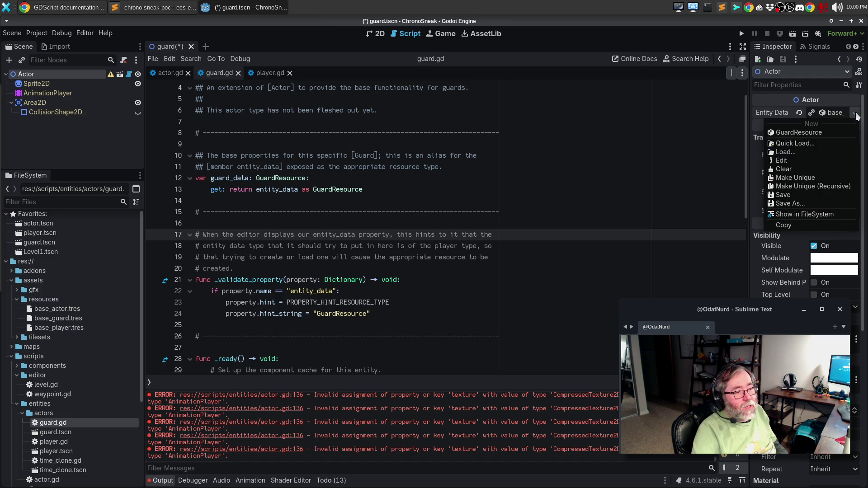
{"action": "left_click", "coordinate": [810, 171]}
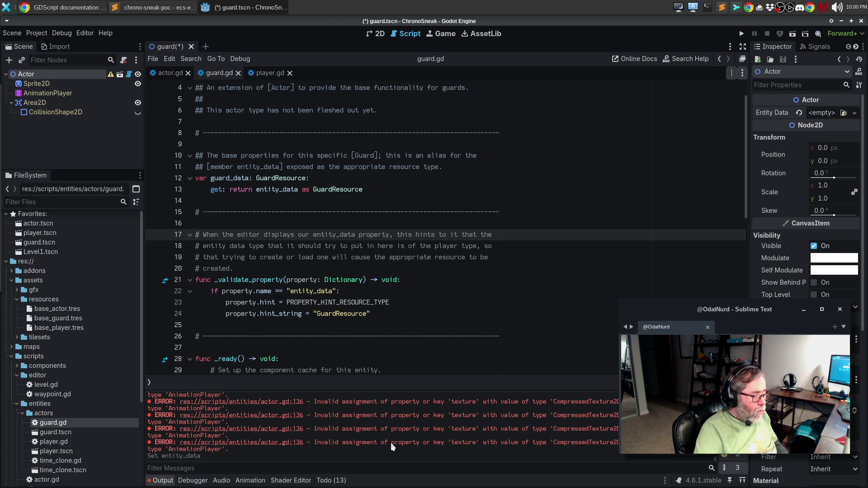
Jump to actor.gd line 136 from the texture error and save the guard scene.
{"action": "left_click", "coordinate": [271, 445]}
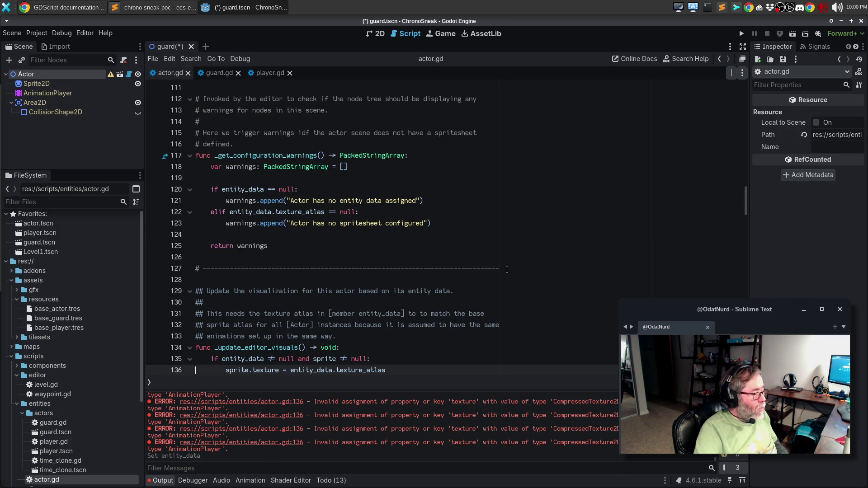
{"action": "scroll", "coordinate": [507, 270], "scroll_direction": "down", "scroll_amount": 1}
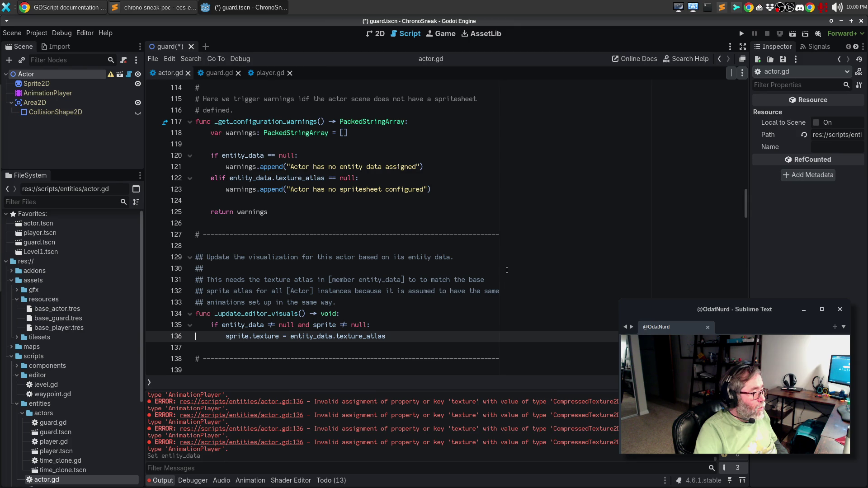
{"action": "key", "text": "ctrl+s"}
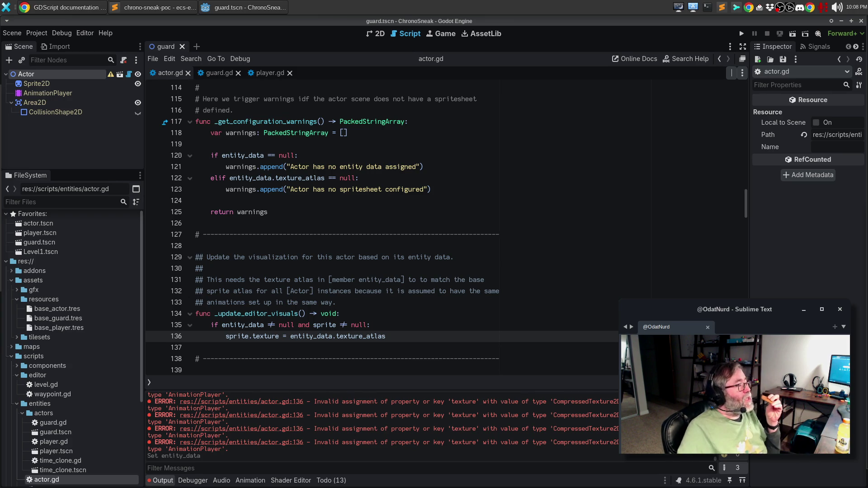
{"action": "left_click", "coordinate": [222, 74]}
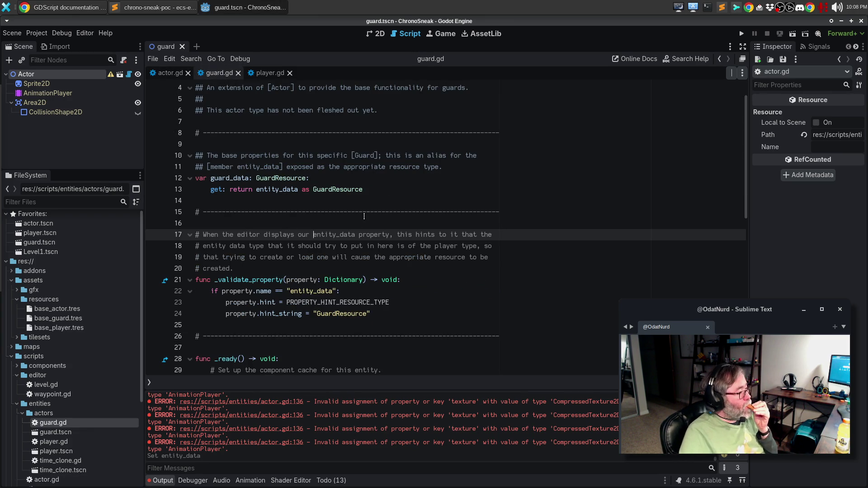
Compare guard.gd with player.gd, then close guard.tscn leaving guard.gd open.
{"action": "scroll", "coordinate": [399, 188], "scroll_direction": "up", "scroll_amount": 1}
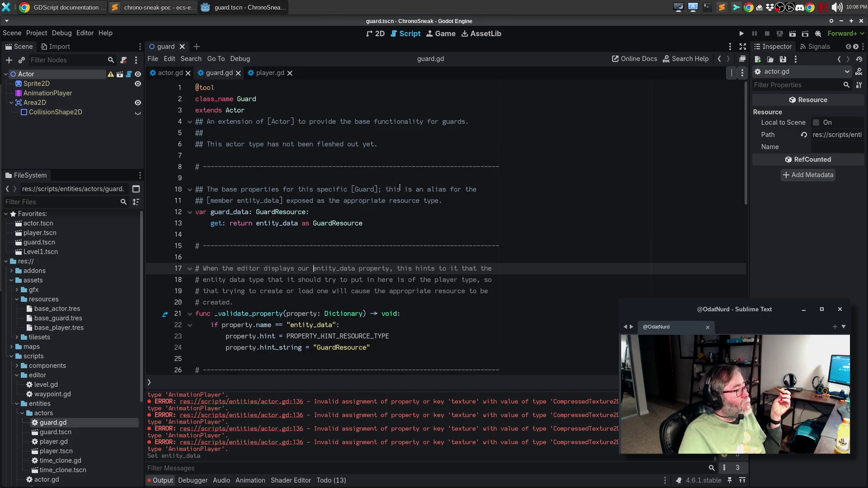
{"action": "scroll", "coordinate": [415, 189], "scroll_direction": "down", "scroll_amount": 6}
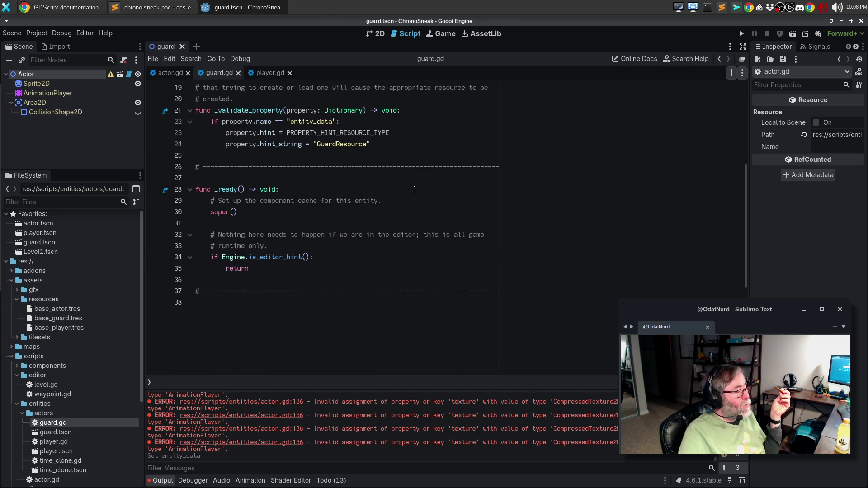
{"action": "left_click", "coordinate": [270, 72]}
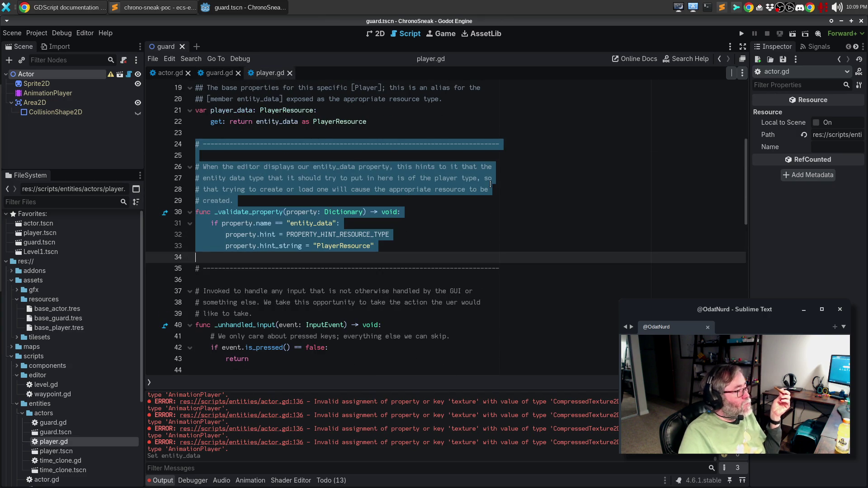
{"action": "left_click", "coordinate": [491, 203]}
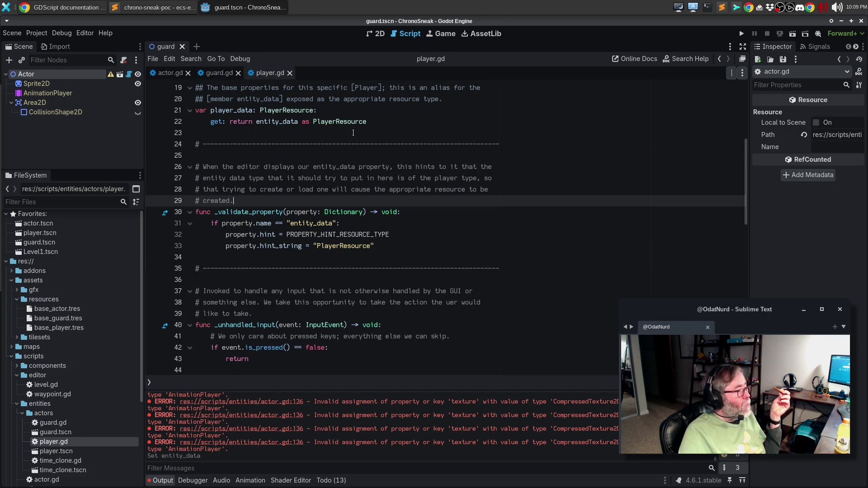
{"action": "left_click", "coordinate": [213, 71]}
{"action": "scroll", "coordinate": [380, 167], "scroll_direction": "up", "scroll_amount": 5}
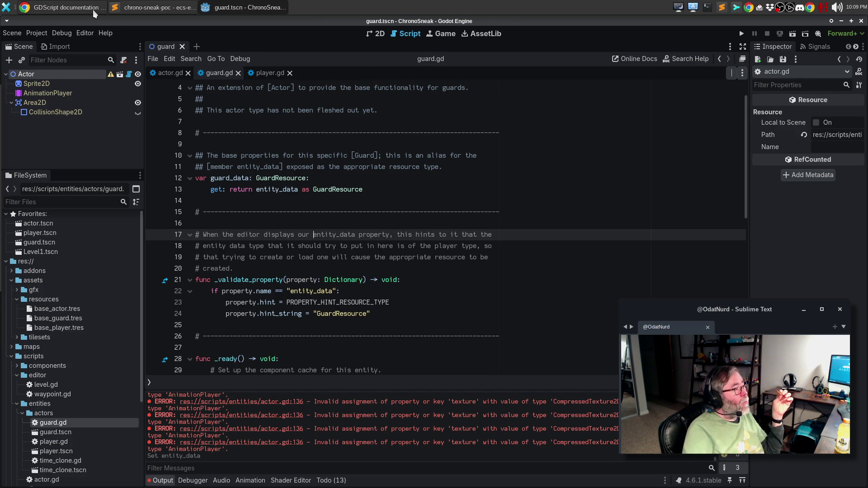
{"action": "left_click", "coordinate": [182, 47]}
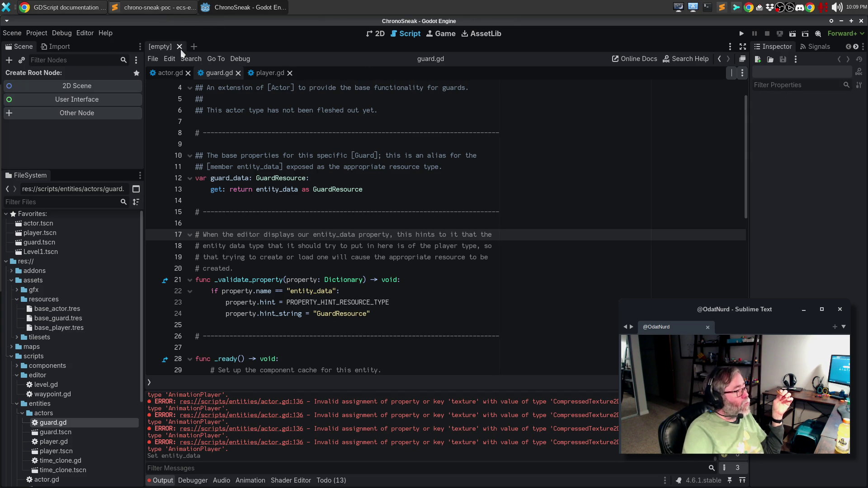
Check the Texture Atlas sprite sheet used by base_guard.tres, base_actor.tres and base_player.tres.
{"action": "left_click", "coordinate": [80, 319]}
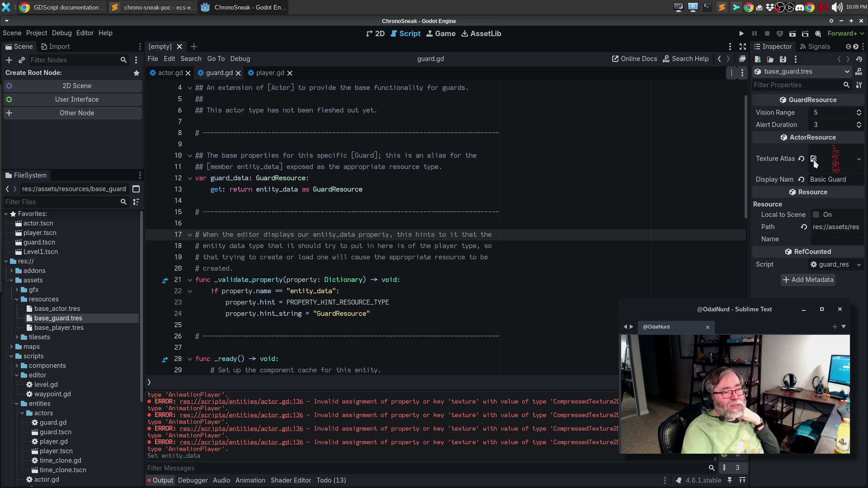
{"action": "mouse_move", "coordinate": [814, 163]}
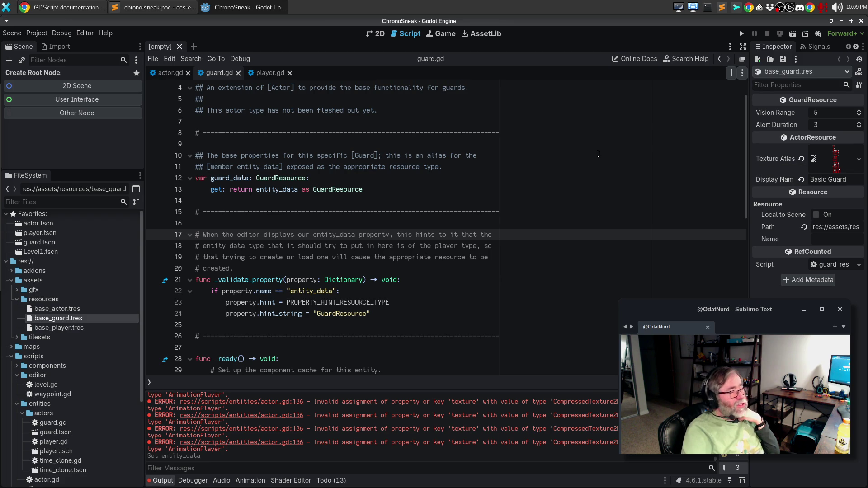
{"action": "left_click", "coordinate": [73, 310]}
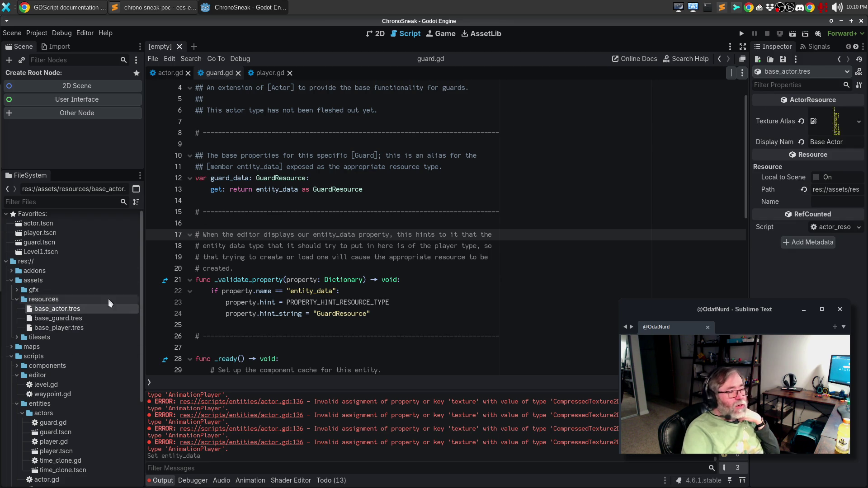
{"action": "mouse_move", "coordinate": [813, 121]}
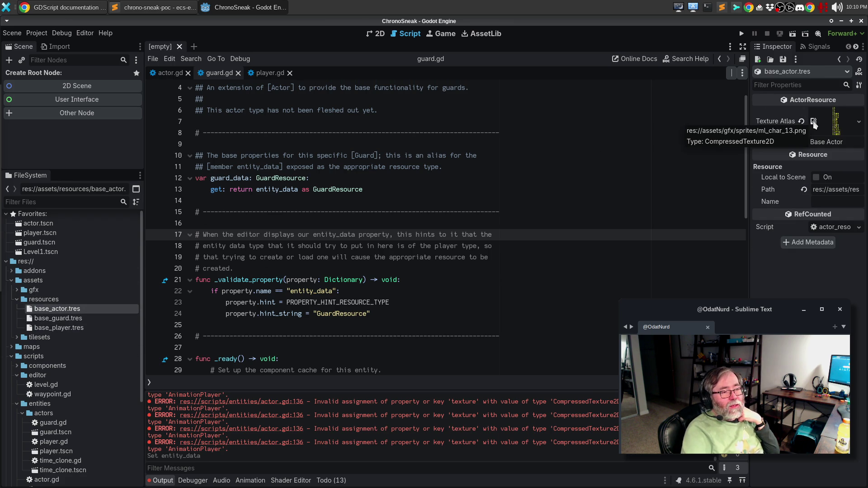
{"action": "left_click", "coordinate": [50, 327]}
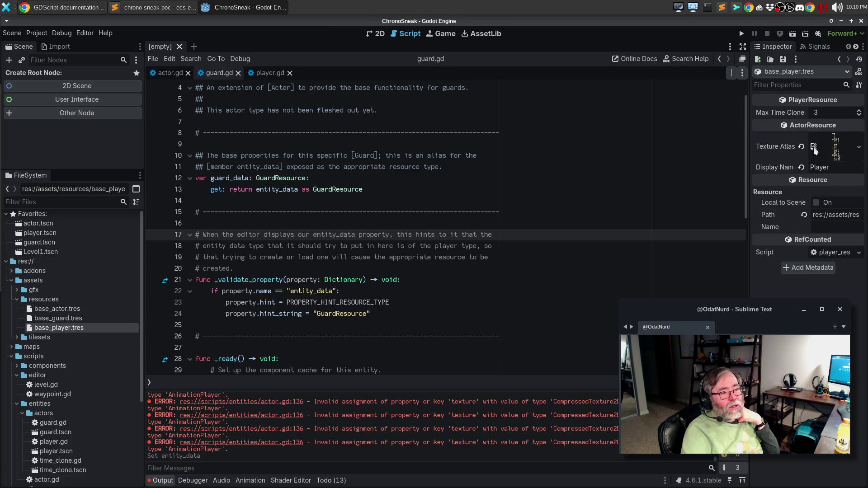
{"action": "mouse_move", "coordinate": [814, 150]}
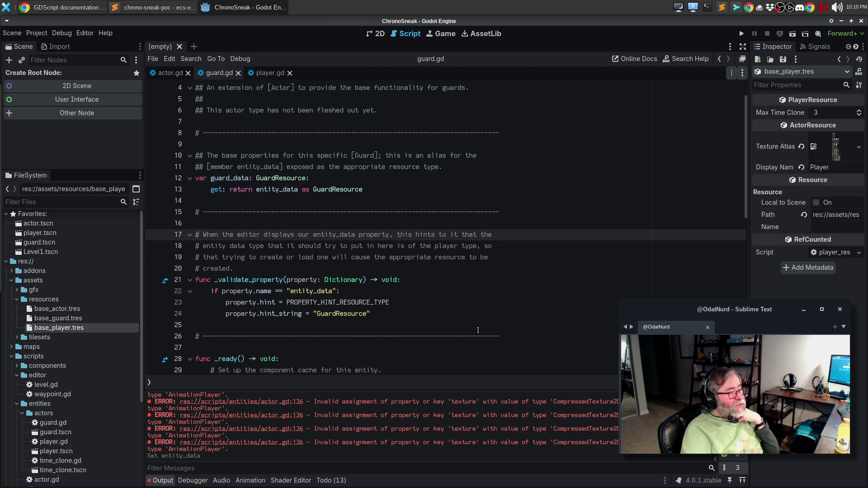
Jump to the actor.gd line 136 error and start a test run with F5.
{"action": "left_click", "coordinate": [476, 316]}
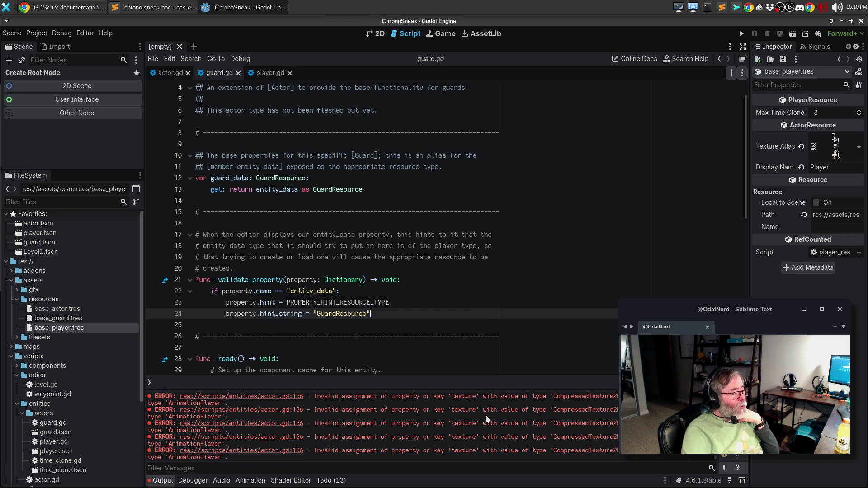
{"action": "left_click", "coordinate": [294, 397]}
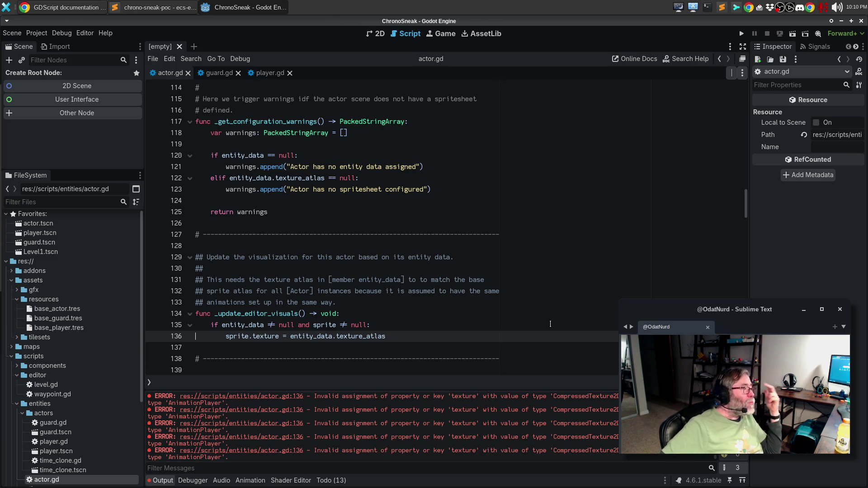
{"action": "key", "text": "F5"}
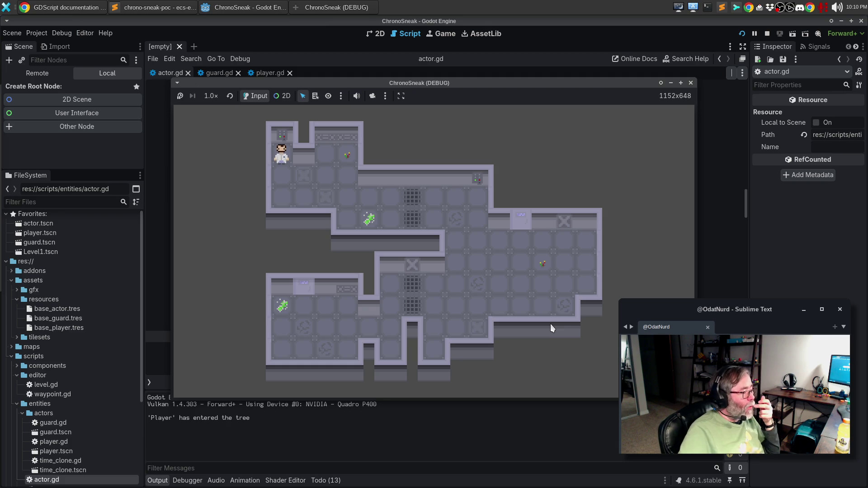
Stop the running game, then open and close the player.tscn and actor.tscn scenes.
{"action": "left_click", "coordinate": [690, 83]}
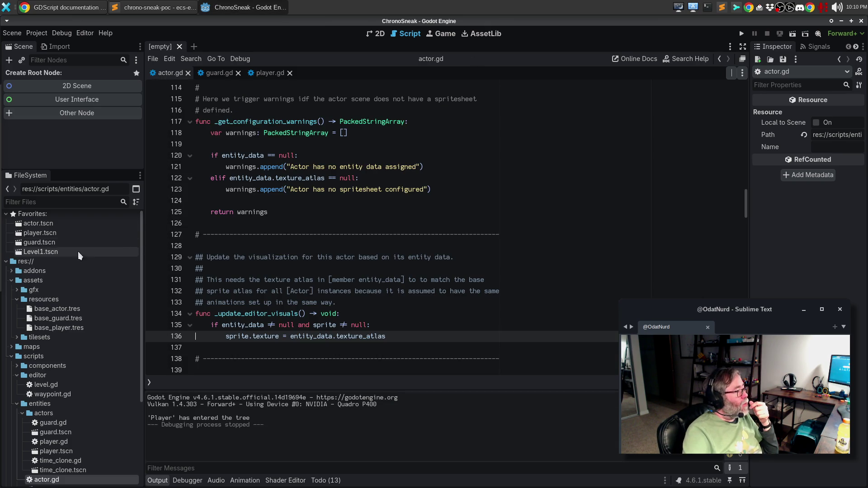
{"action": "scroll", "coordinate": [50, 242], "scroll_direction": "up", "scroll_amount": 1}
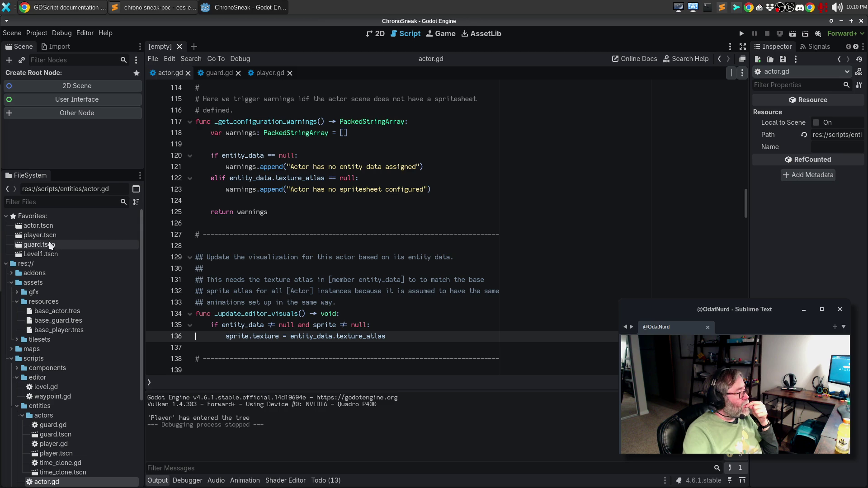
{"action": "double_click", "coordinate": [52, 236]}
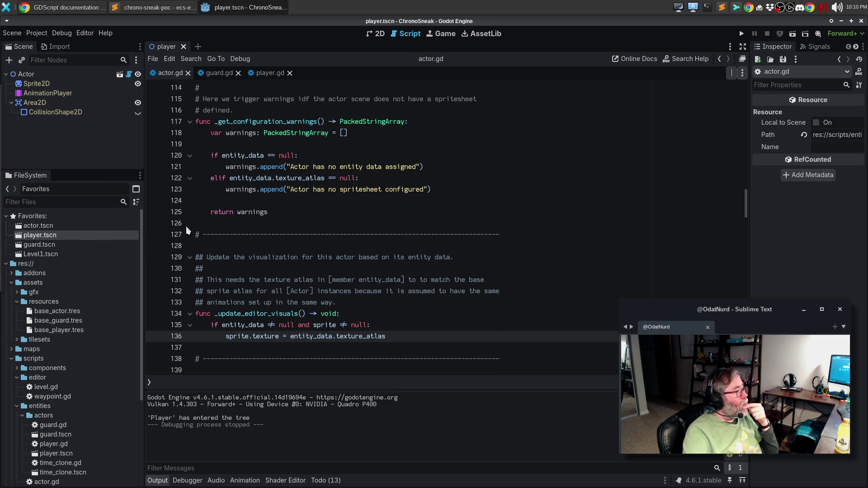
{"action": "left_click", "coordinate": [183, 46]}
{"action": "double_click", "coordinate": [40, 225]}
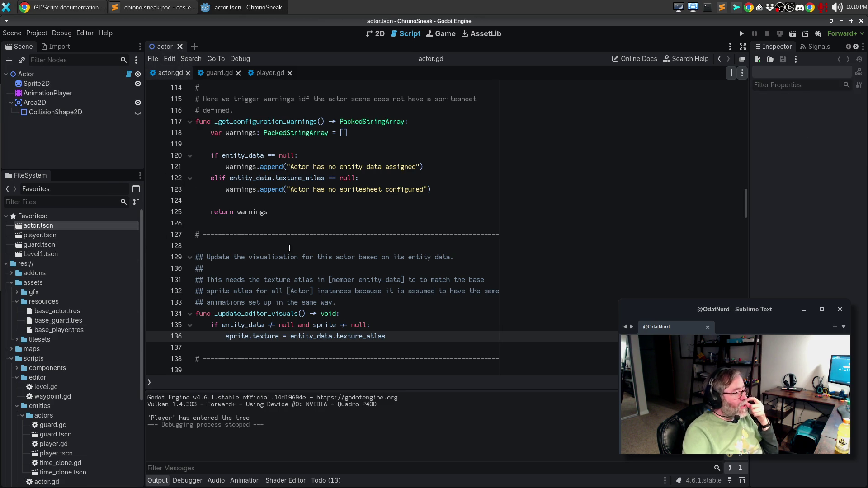
{"action": "left_click", "coordinate": [179, 46]}
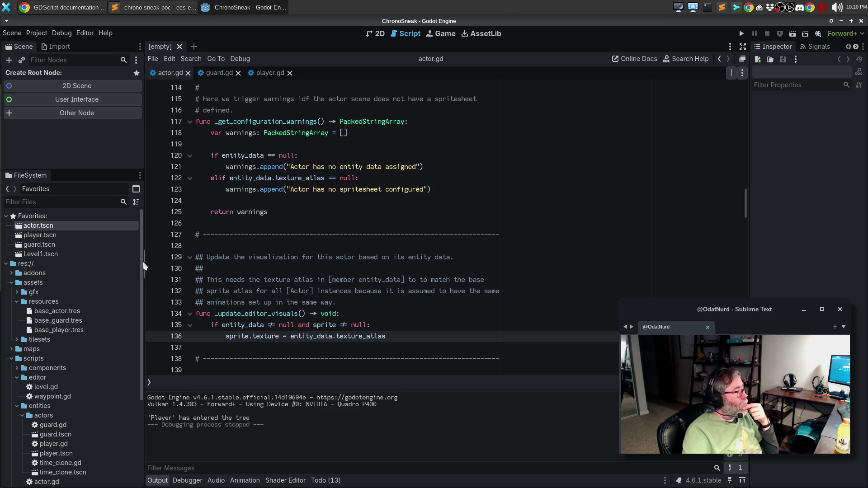
Show base_guard.tres properties, switch to the 2D view, and open guard.tscn.
{"action": "left_click", "coordinate": [63, 317]}
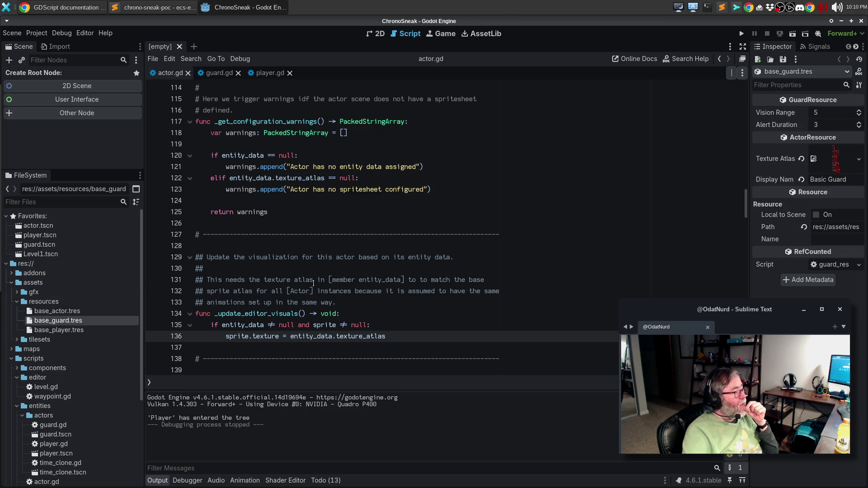
{"action": "left_click", "coordinate": [375, 224]}
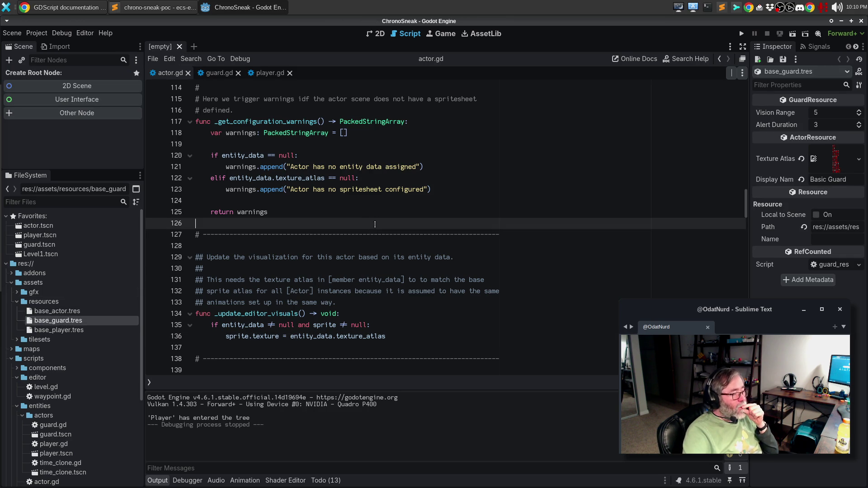
{"action": "left_click", "coordinate": [377, 35]}
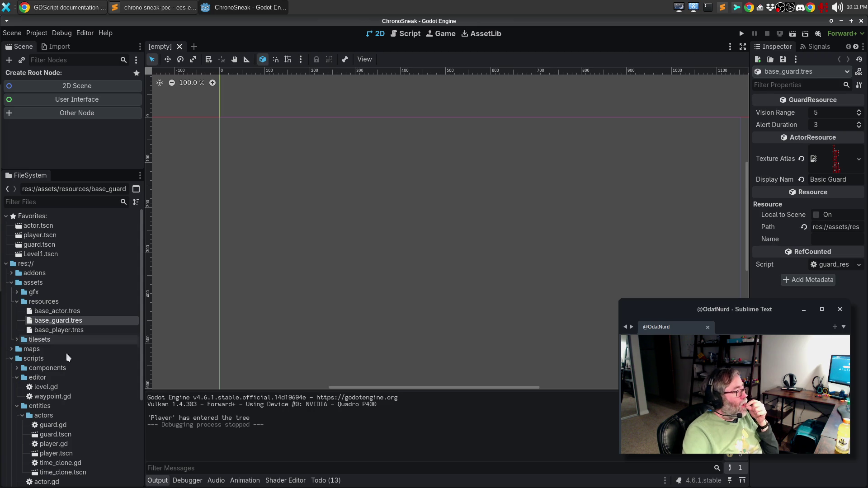
{"action": "double_click", "coordinate": [52, 246]}
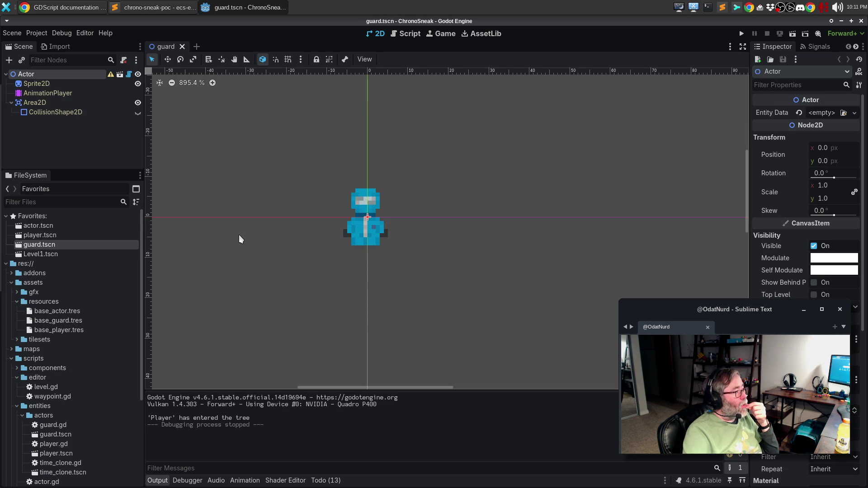
Quick-load base_guard.tres as the root Actor's Entity Data and save guard.tscn.
{"action": "left_click_drag", "start_coordinate": [241, 239], "coordinate": [254, 245]}
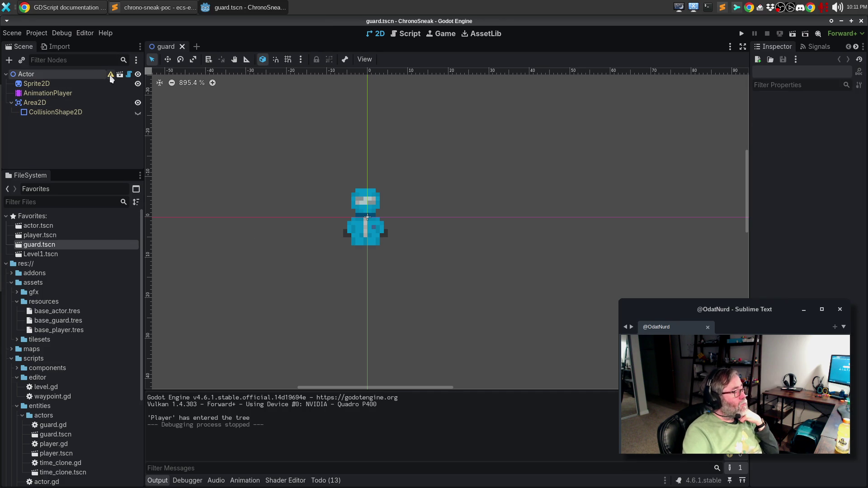
{"action": "mouse_move", "coordinate": [110, 77]}
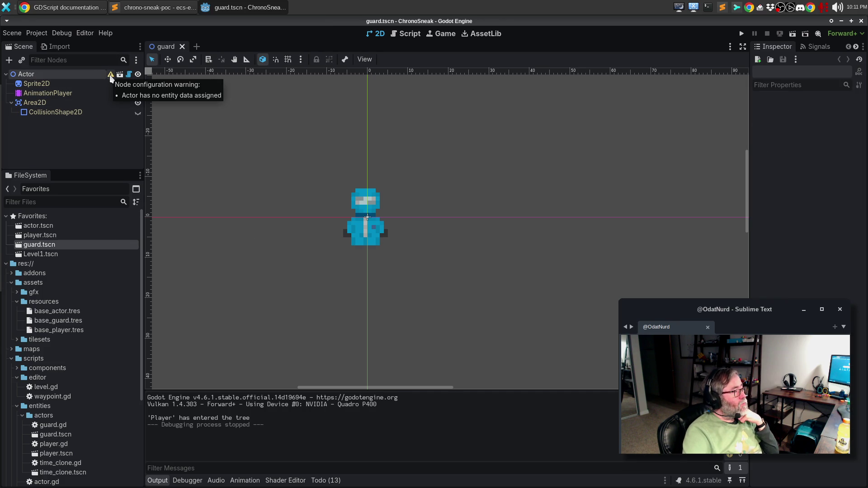
{"action": "left_click", "coordinate": [68, 74]}
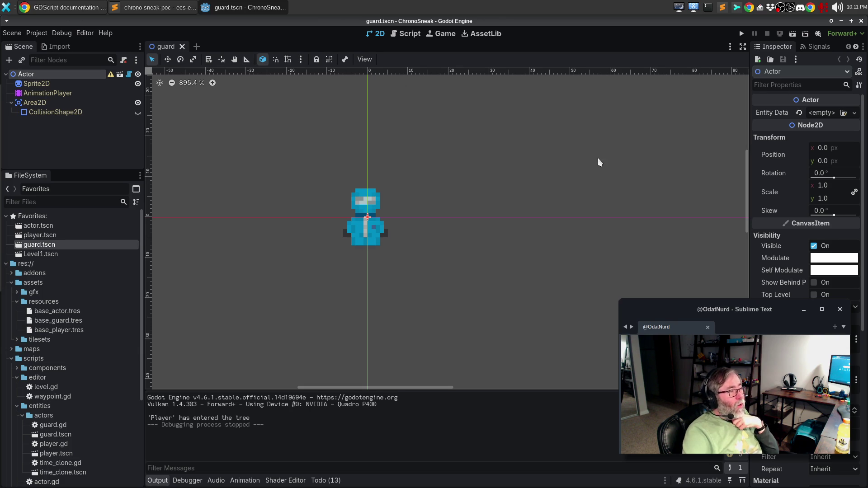
{"action": "left_click", "coordinate": [854, 114]}
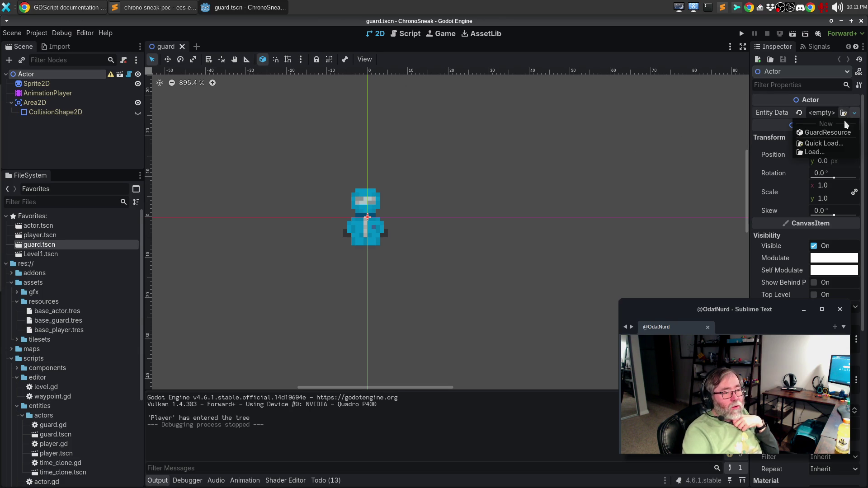
{"action": "left_click", "coordinate": [828, 142]}
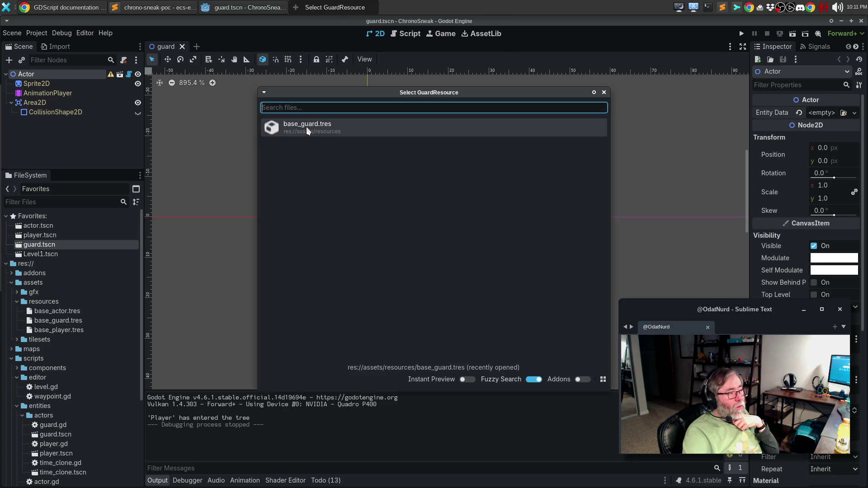
{"action": "double_click", "coordinate": [305, 127]}
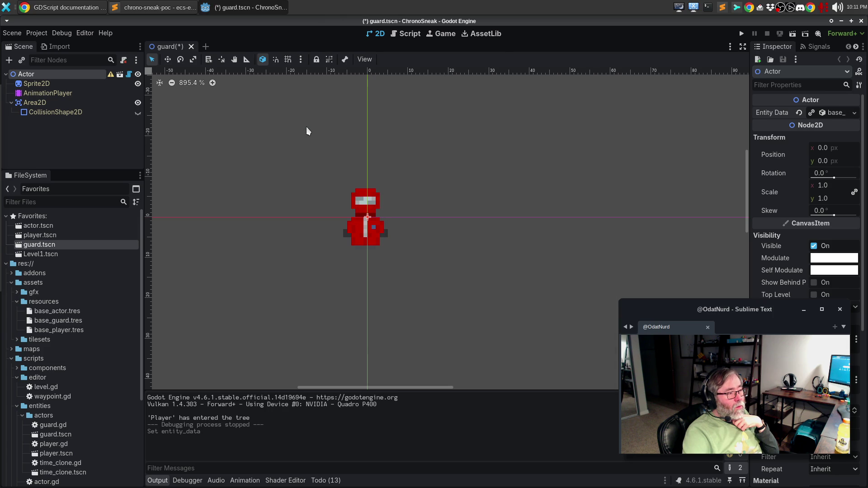
{"action": "key", "text": "ctrl+s"}
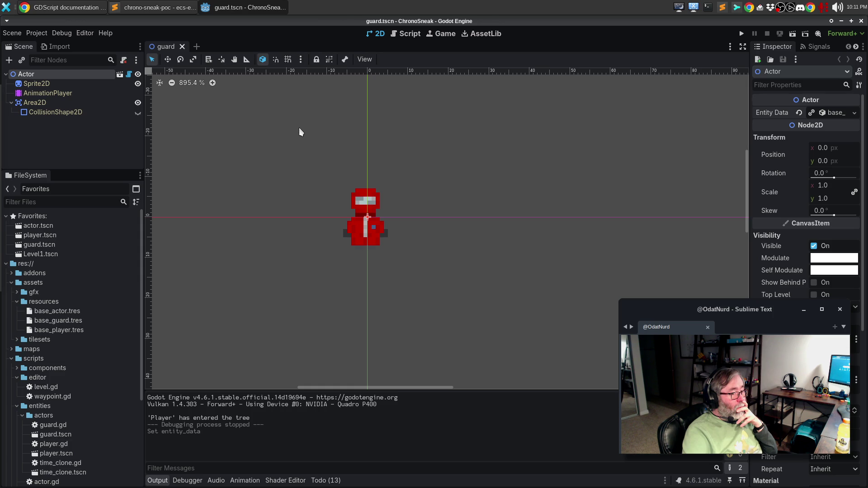
Deselect the Actor, pan around the now-red guard sprite, and open Level1.tscn.
{"action": "left_click_drag", "start_coordinate": [411, 240], "coordinate": [440, 241]}
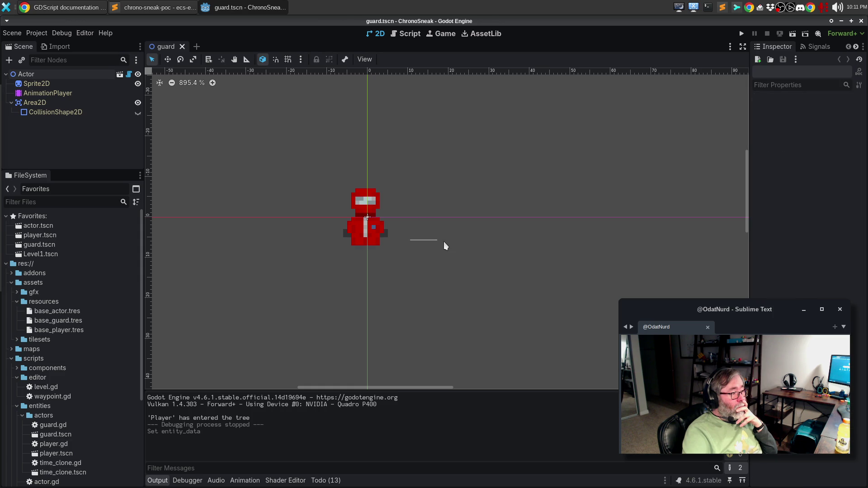
{"action": "left_click_drag", "start_coordinate": [395, 271], "coordinate": [437, 262]}
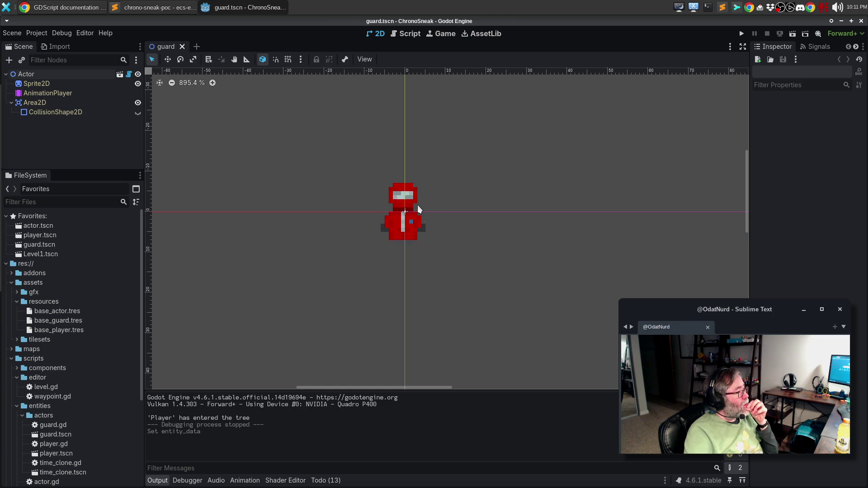
{"action": "double_click", "coordinate": [47, 254]}
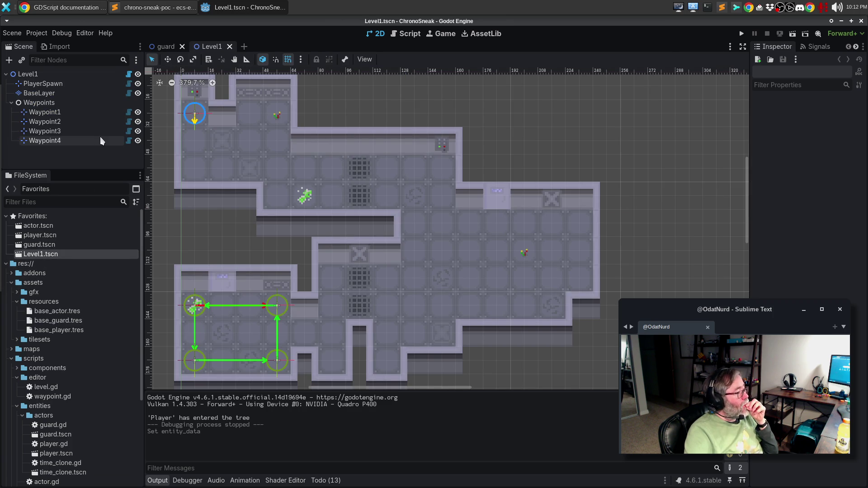
Inspect the Level1 root, PlayerSpawn and BaseLayer tile map nodes in the Scene tree.
{"action": "right_click", "coordinate": [34, 75]}
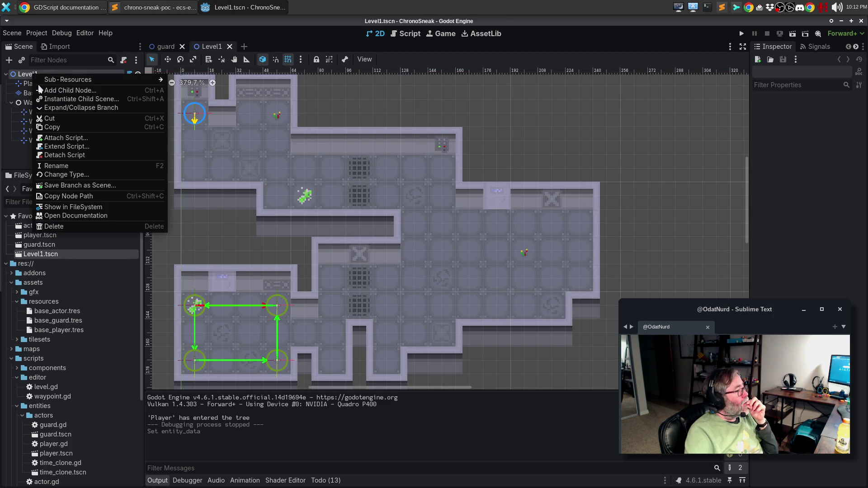
{"action": "left_click", "coordinate": [20, 160]}
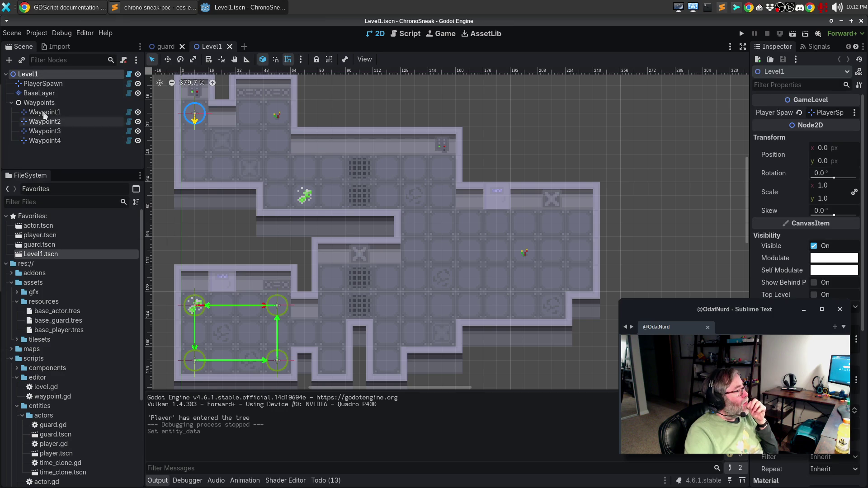
{"action": "left_click", "coordinate": [56, 85]}
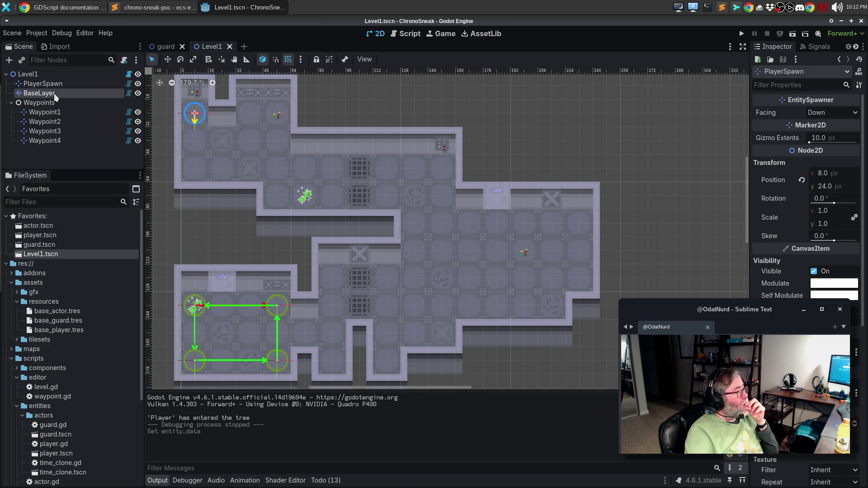
{"action": "left_click", "coordinate": [53, 93]}
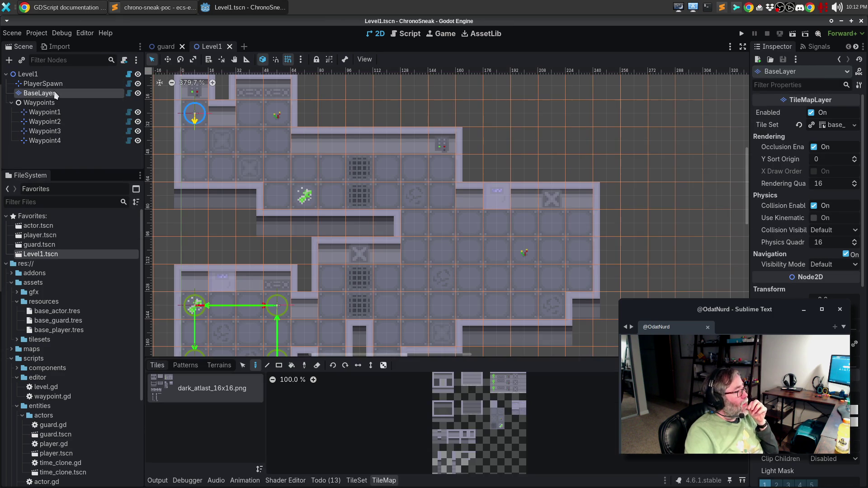
{"action": "right_click", "coordinate": [51, 75]}
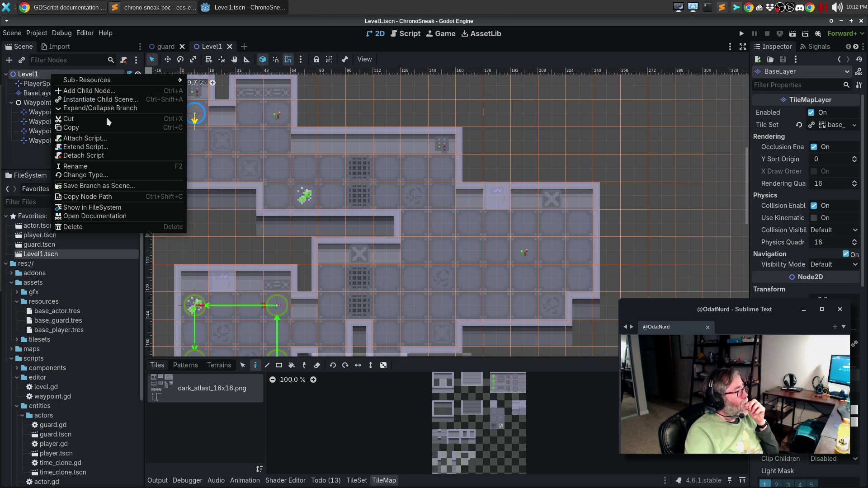
Add a plain Node named Guards under Level1, then choose Instantiate Child Scene on it.
{"action": "left_click", "coordinate": [121, 93]}
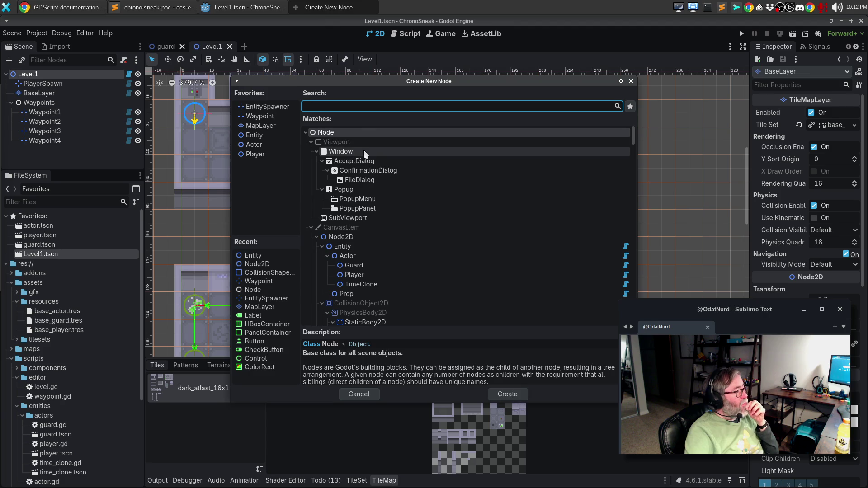
{"action": "double_click", "coordinate": [325, 131]}
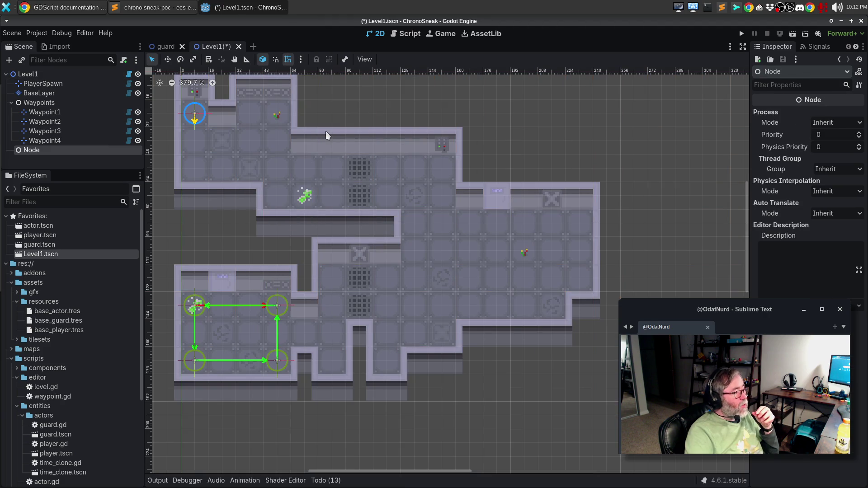
{"action": "double_click", "coordinate": [34, 150]}
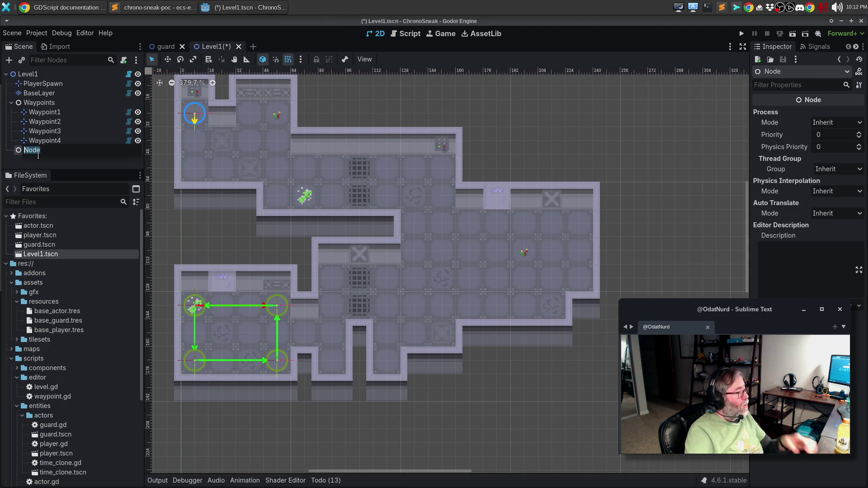
{"action": "type", "text": "GUar"}
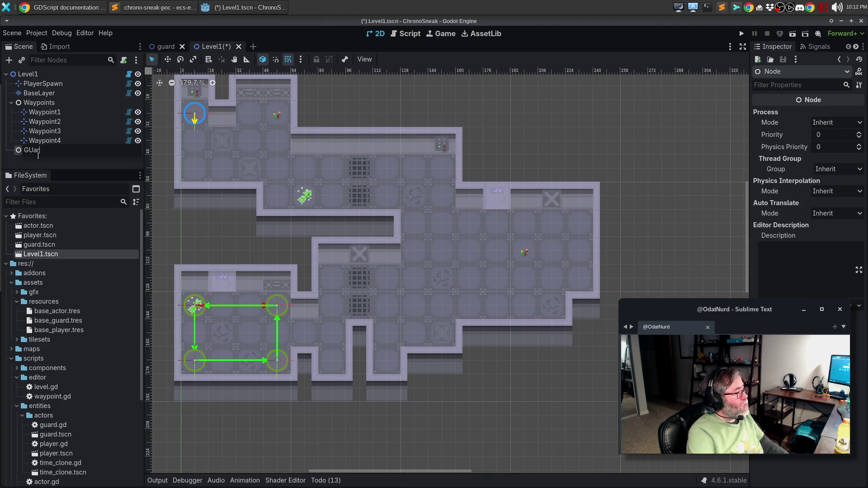
{"action": "type", "text": "dard"}
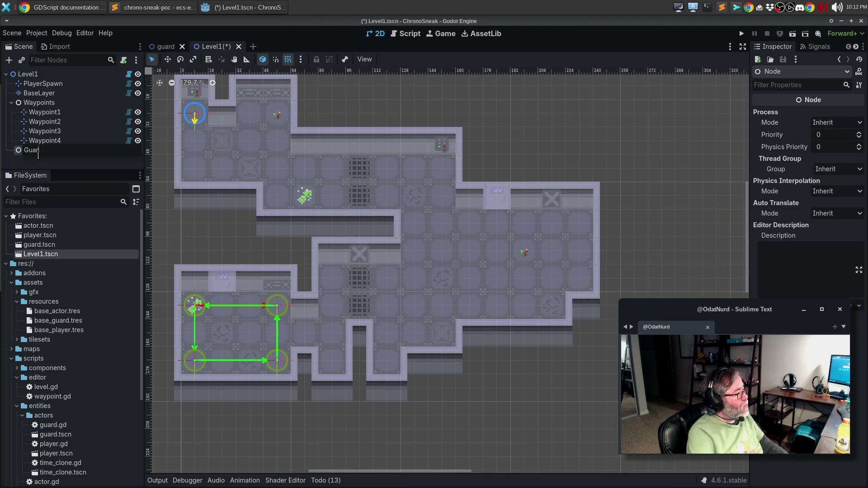
{"action": "type", "text": "s"}
{"action": "key", "text": "Return"}
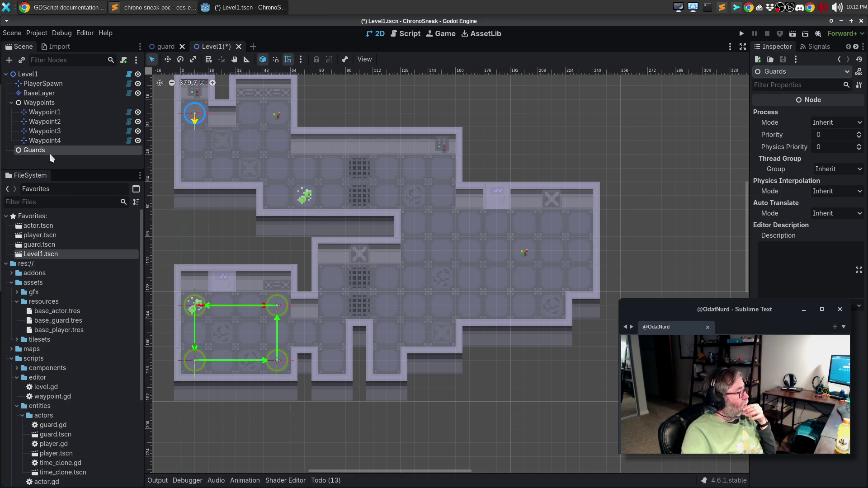
{"action": "right_click", "coordinate": [54, 155]}
{"action": "left_click", "coordinate": [57, 167]}
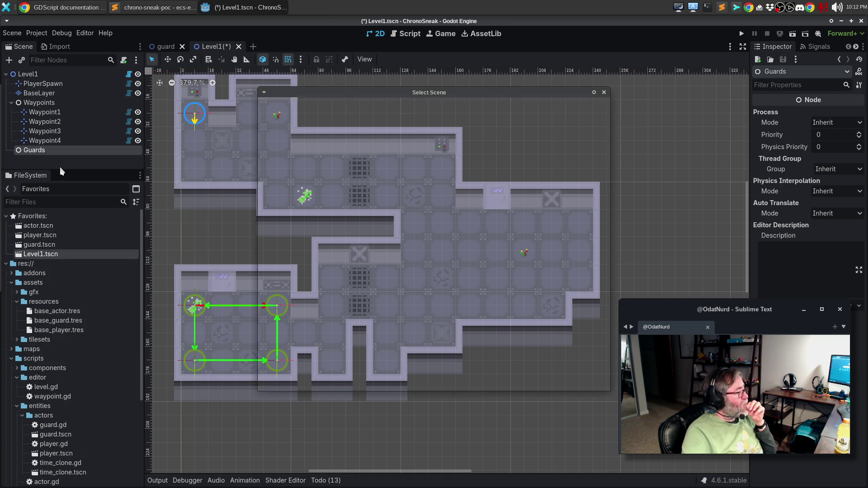
Instance the guard scene under Guards and rename the instance Guard1.
{"action": "double_click", "coordinate": [310, 200]}
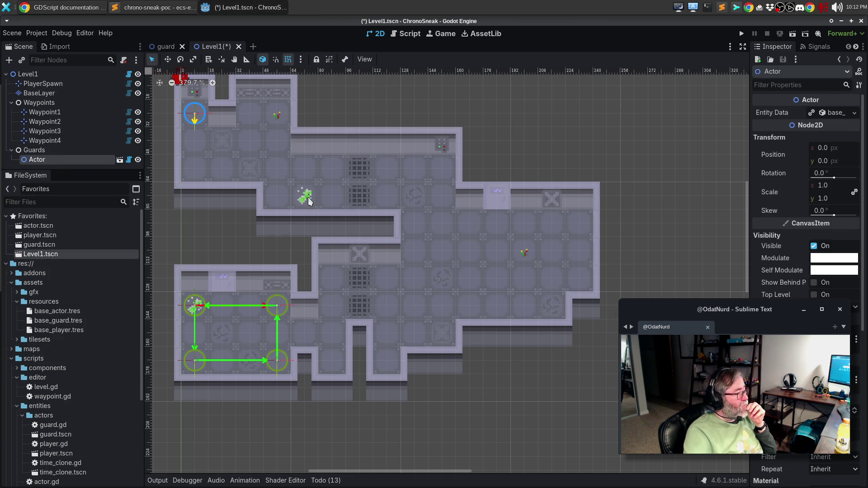
{"action": "double_click", "coordinate": [43, 158]}
{"action": "type", "text": "Guard1"}
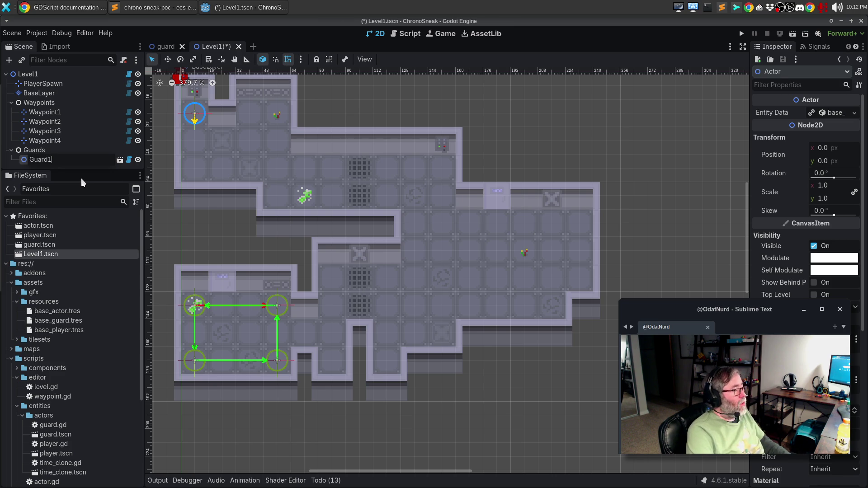
{"action": "key", "text": "Return"}
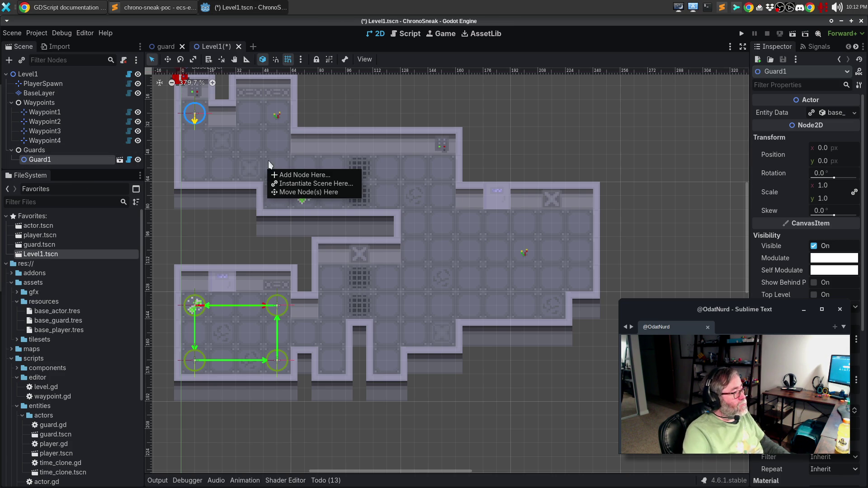
Move Guard1 onto the lower room's top-right waypoint, then save and run with F5.
{"action": "left_click_drag", "start_coordinate": [349, 107], "coordinate": [400, 144]}
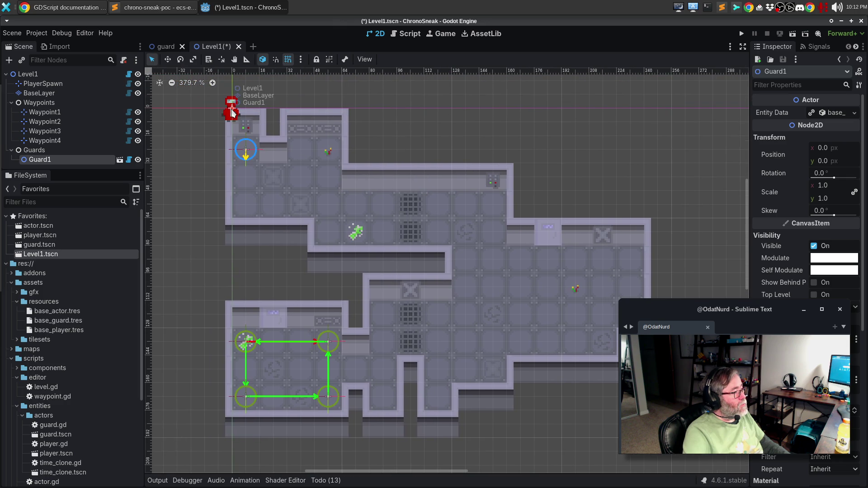
{"action": "mouse_move", "coordinate": [231, 111]}
{"action": "left_mouse_down"}
{"action": "mouse_move", "coordinate": [273, 128]}
{"action": "mouse_move", "coordinate": [302, 313]}
{"action": "mouse_move", "coordinate": [328, 327]}
{"action": "mouse_move", "coordinate": [328, 338]}
{"action": "left_mouse_up"}
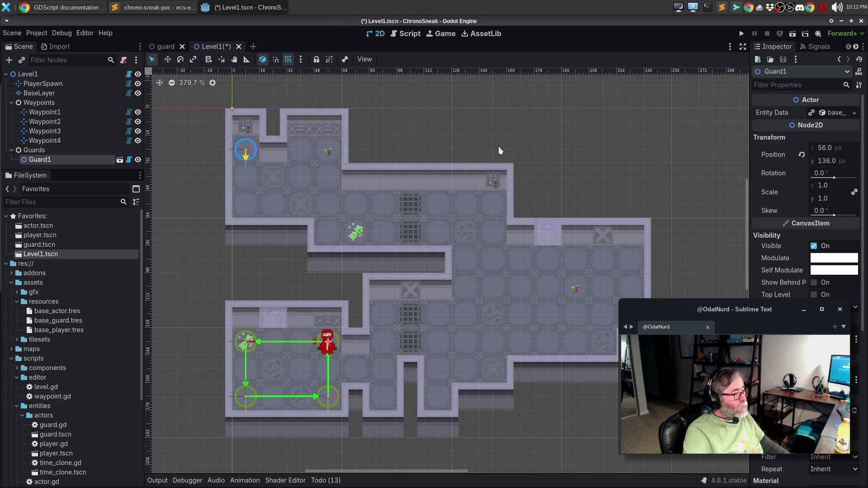
{"action": "key", "text": "F5"}
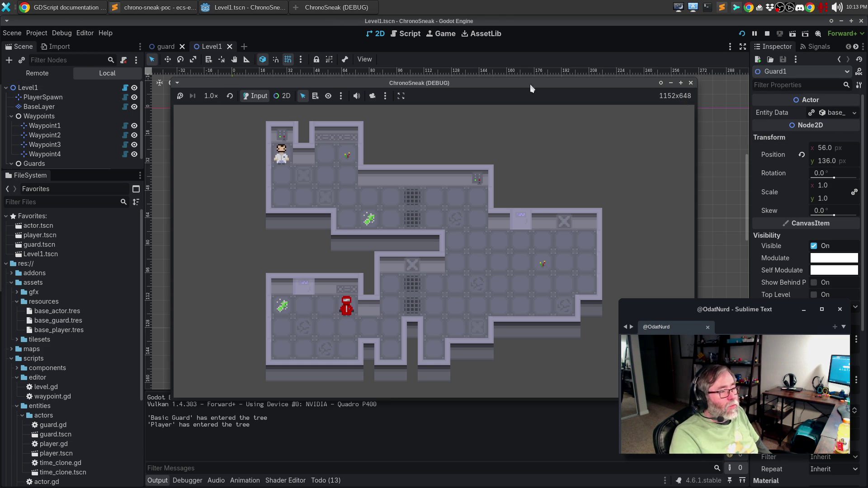
Close the ChronoSneak game window after confirming the red guard appears in the level.
{"action": "left_click", "coordinate": [691, 83]}
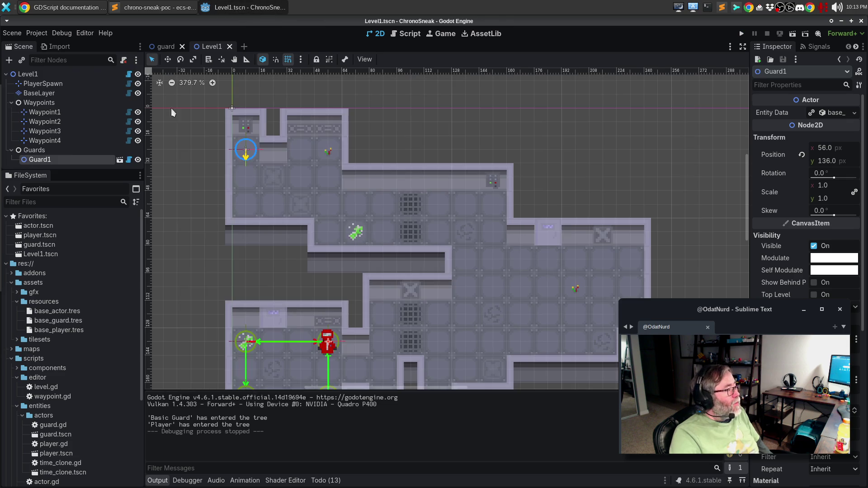
Expand Guard1's Entity Data (vision range 5, alert duration 3, Basic Guard) and switch to Sublime Merge.
{"action": "left_click", "coordinate": [35, 150]}
{"action": "left_click", "coordinate": [43, 161]}
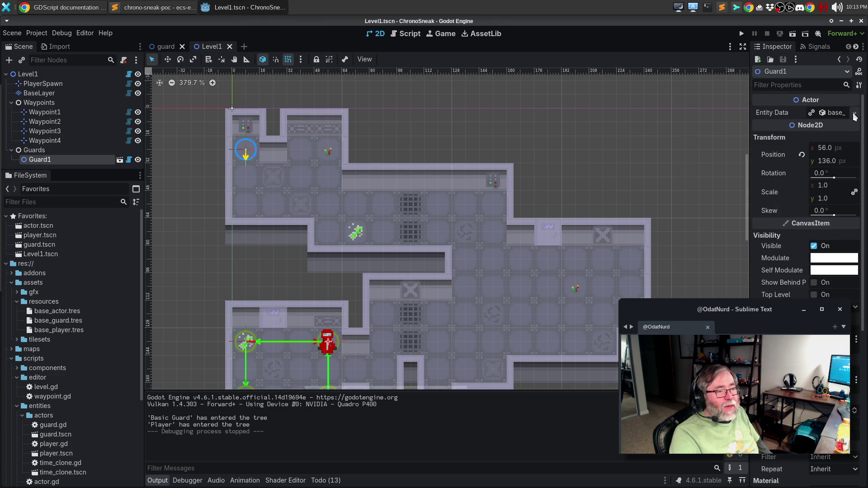
{"action": "left_click", "coordinate": [833, 112]}
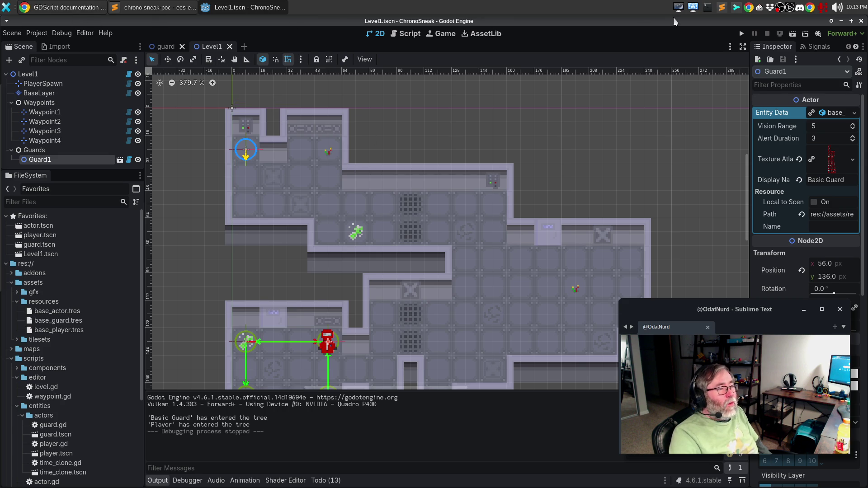
{"action": "left_click", "coordinate": [732, 10]}
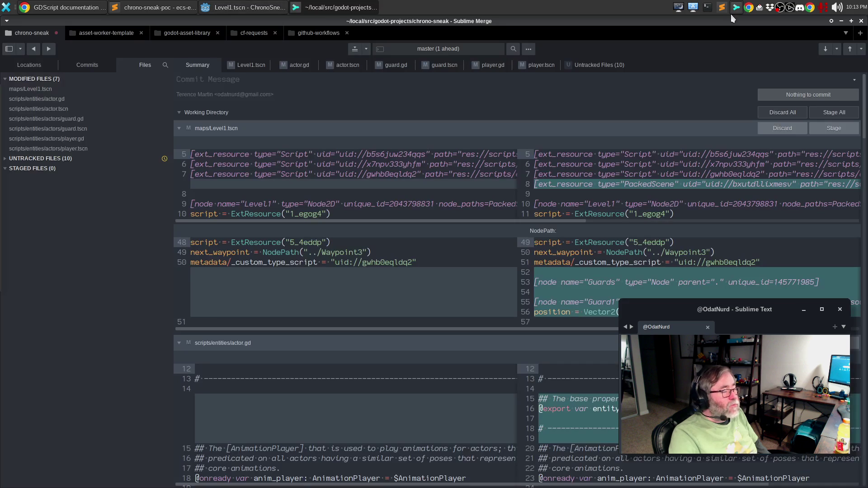
Widen the file-list panels and stage the maps/Level1.tscn changes.
{"action": "left_click", "coordinate": [57, 89]}
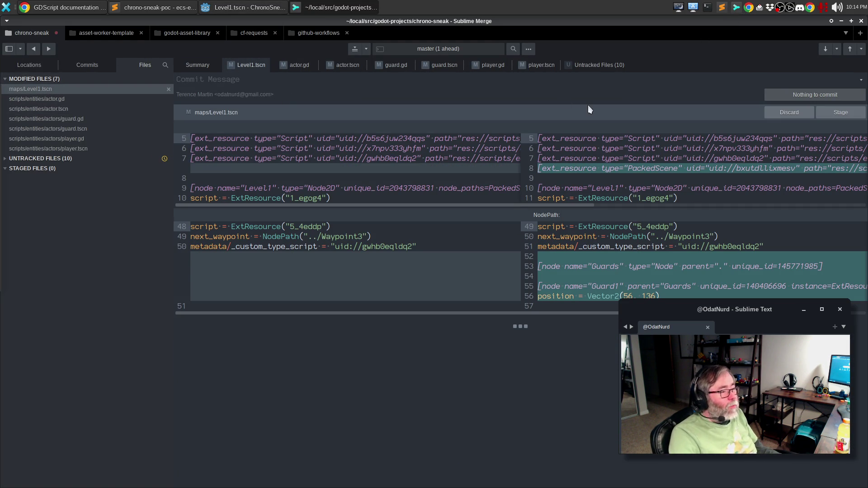
{"action": "left_click_drag", "start_coordinate": [172, 85], "coordinate": [119, 85]}
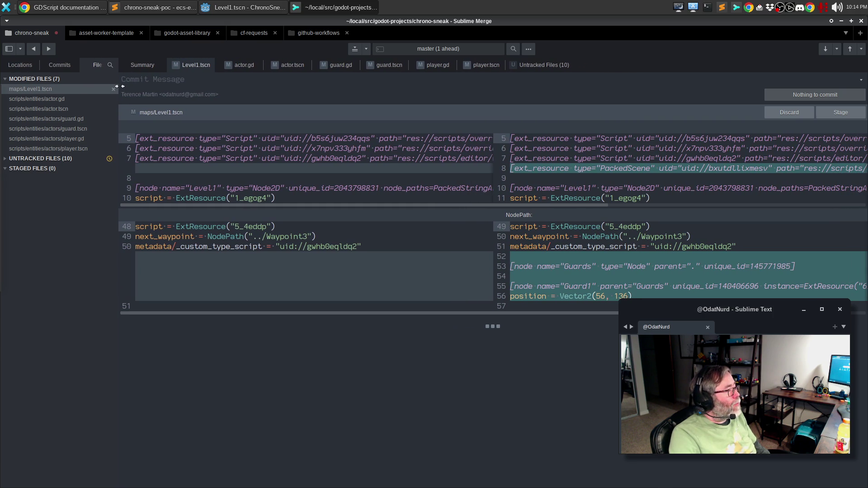
{"action": "left_click", "coordinate": [63, 66]}
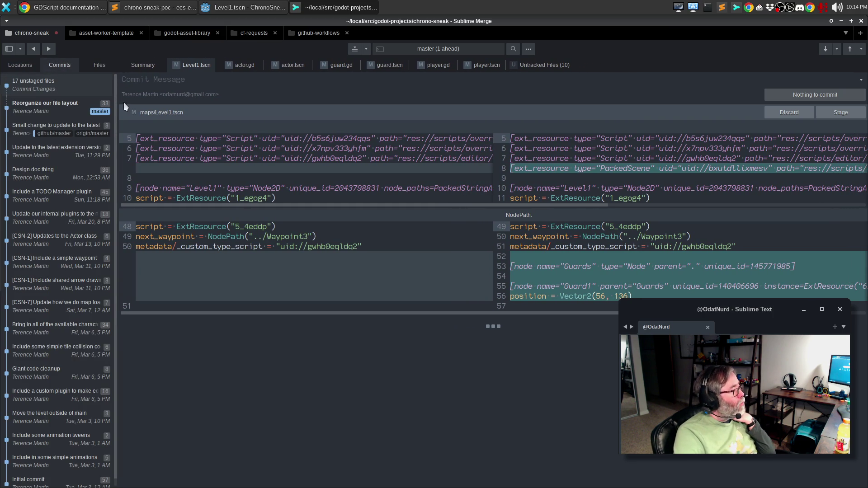
{"action": "mouse_move", "coordinate": [116, 106]}
{"action": "left_mouse_down"}
{"action": "mouse_move", "coordinate": [154, 111]}
{"action": "mouse_move", "coordinate": [143, 112]}
{"action": "left_mouse_up"}
{"action": "left_click", "coordinate": [124, 69]}
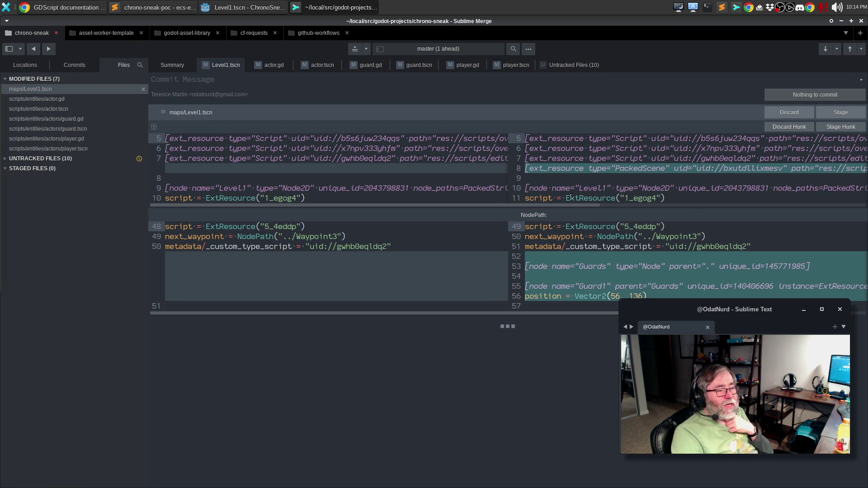
{"action": "mouse_move", "coordinate": [528, 206]}
{"action": "left_mouse_down"}
{"action": "mouse_move", "coordinate": [775, 205]}
{"action": "mouse_move", "coordinate": [436, 193]}
{"action": "left_mouse_up"}
{"action": "left_click", "coordinate": [848, 115]}
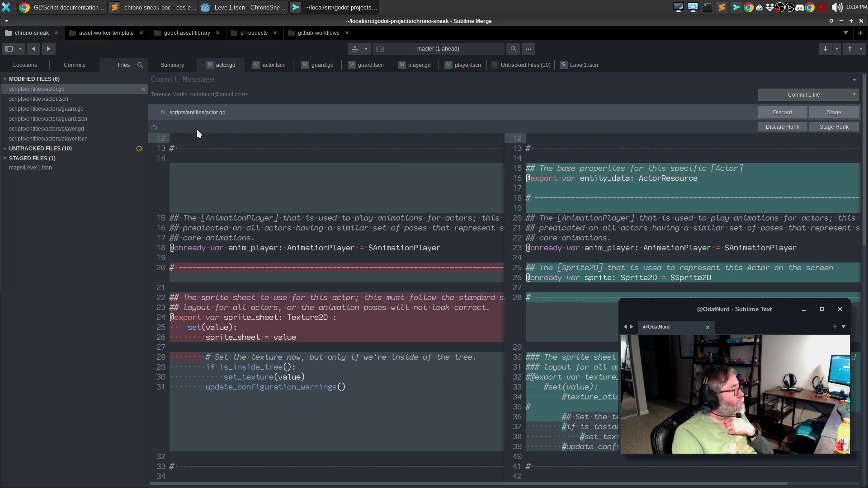
Review and stage the actor.tscn, guard.tscn and player.tscn changes.
{"action": "left_click", "coordinate": [84, 102]}
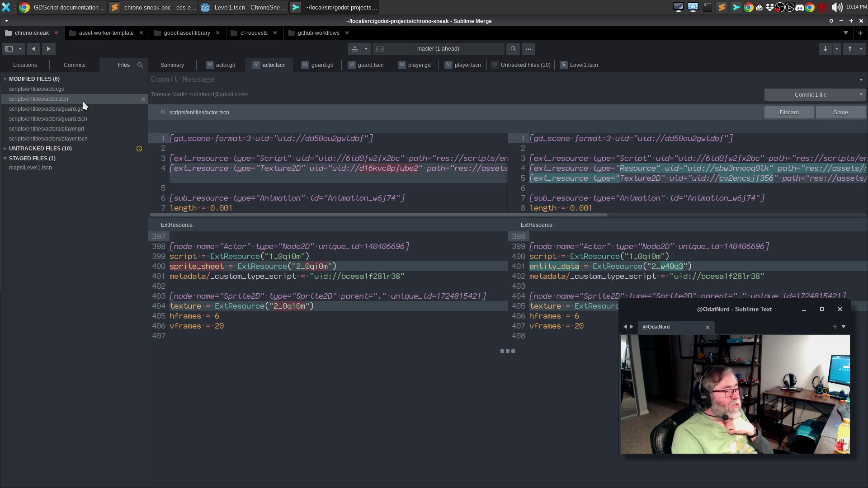
{"action": "mouse_move", "coordinate": [603, 267]}
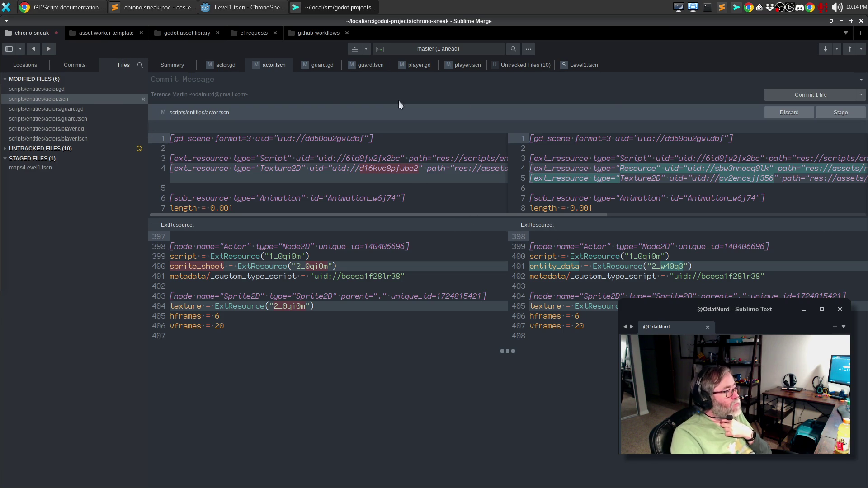
{"action": "left_click", "coordinate": [828, 109]}
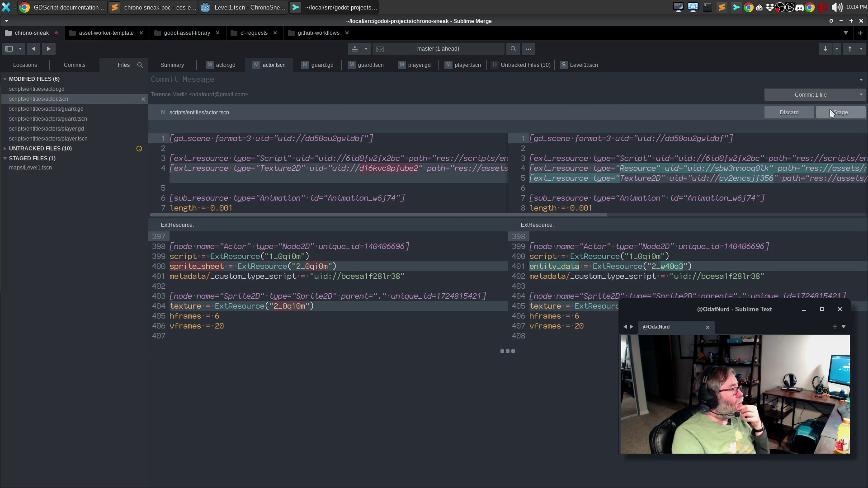
{"action": "left_click", "coordinate": [93, 110]}
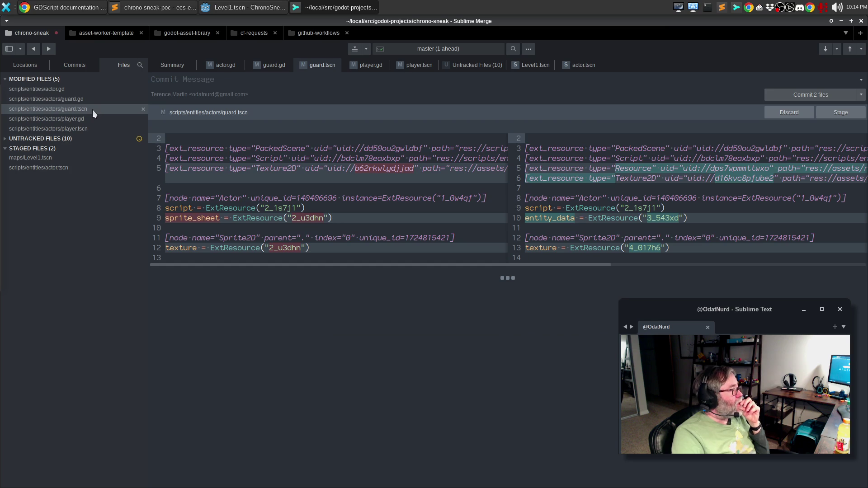
{"action": "mouse_move", "coordinate": [347, 160]}
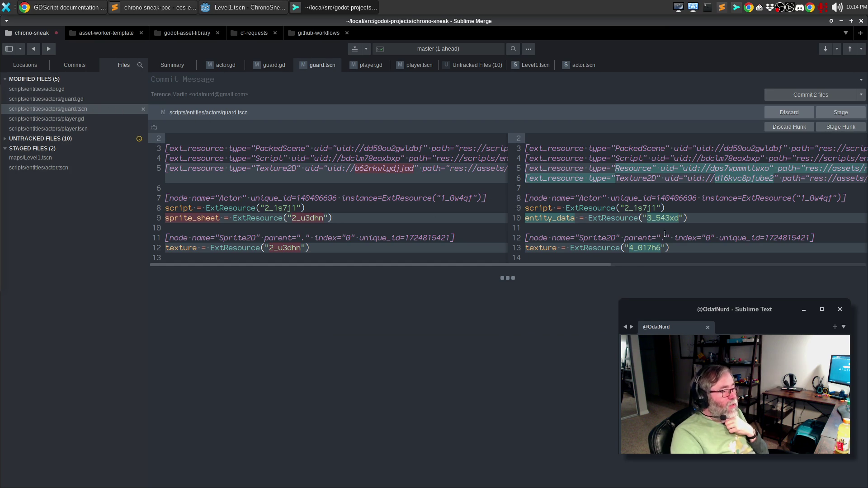
{"action": "left_click", "coordinate": [851, 113]}
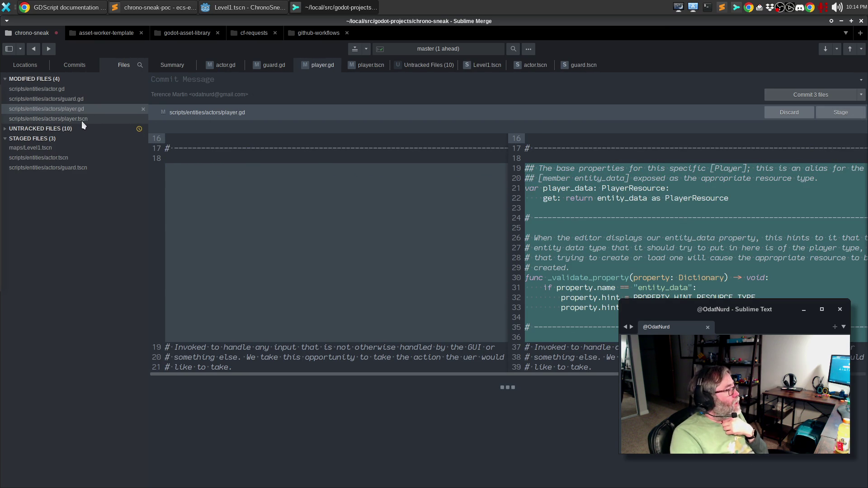
{"action": "left_click", "coordinate": [82, 120]}
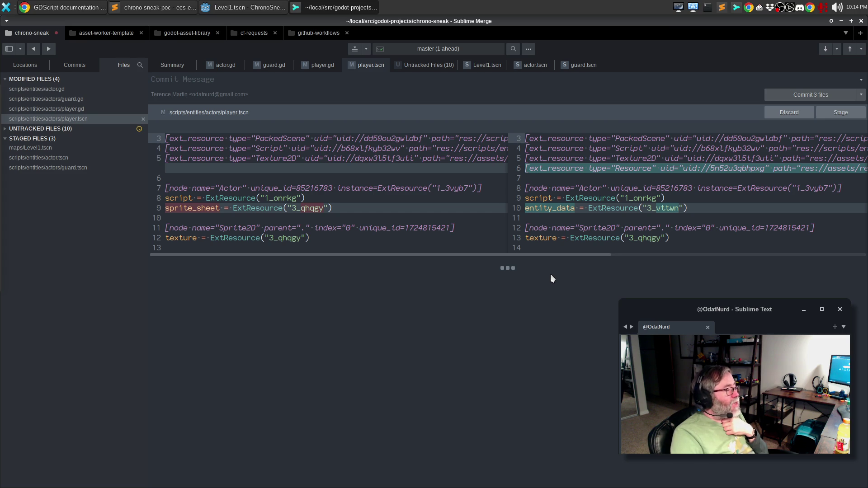
{"action": "mouse_move", "coordinate": [770, 218]}
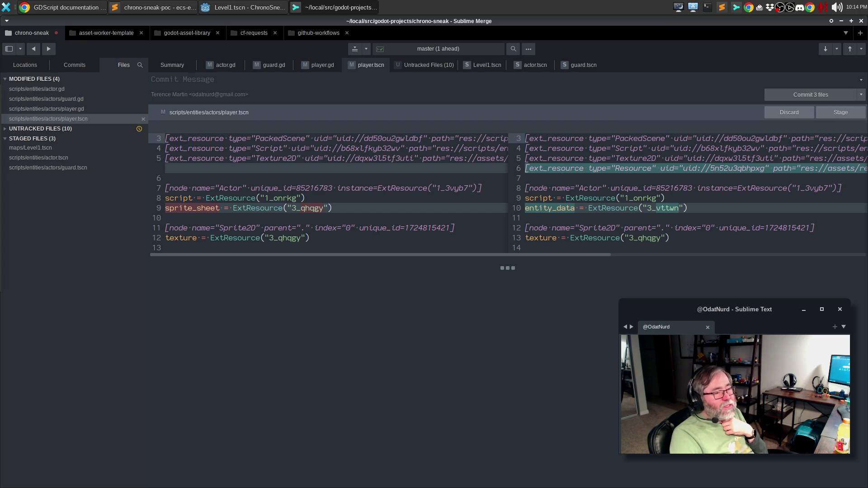
{"action": "left_click", "coordinate": [843, 112]}
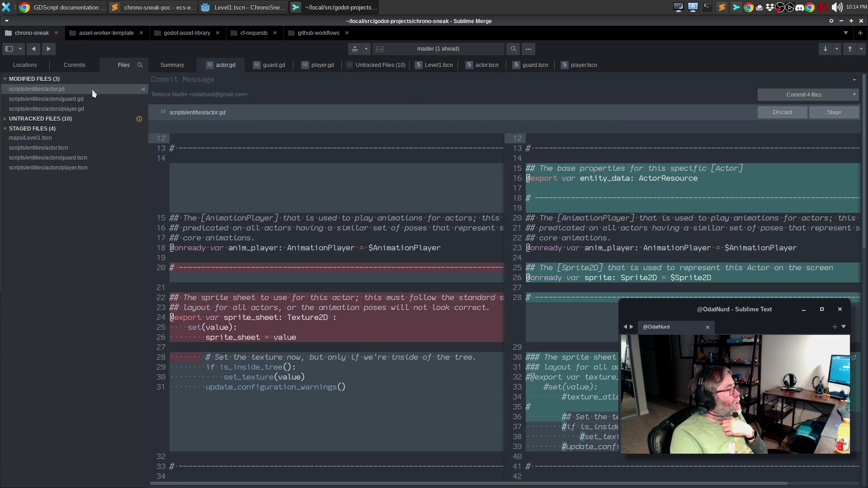
{"action": "mouse_move", "coordinate": [416, 248]}
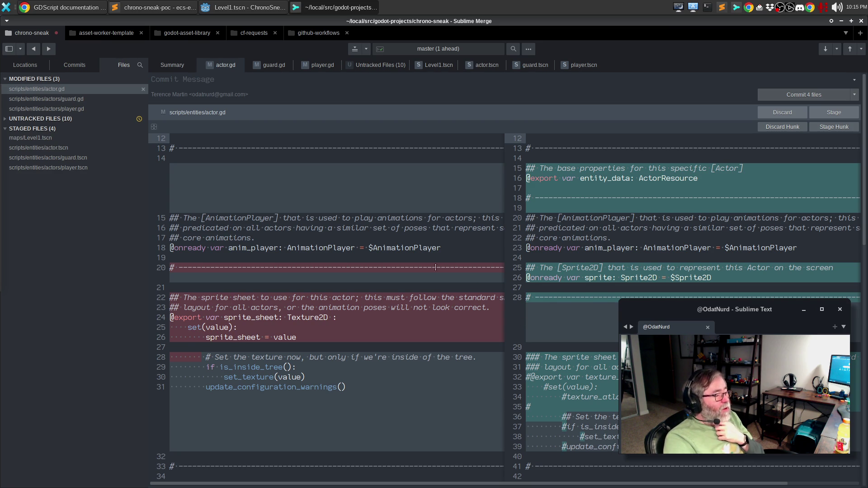
Review and stage the actor.gd diff, then display the player.gd changes.
{"action": "scroll", "coordinate": [441, 268], "scroll_direction": "down", "scroll_amount": 10}
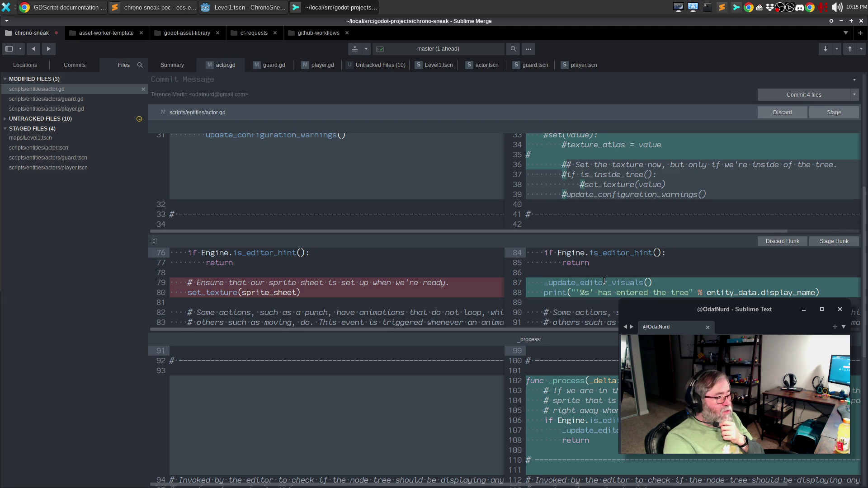
{"action": "scroll", "coordinate": [604, 281], "scroll_direction": "down", "scroll_amount": 4}
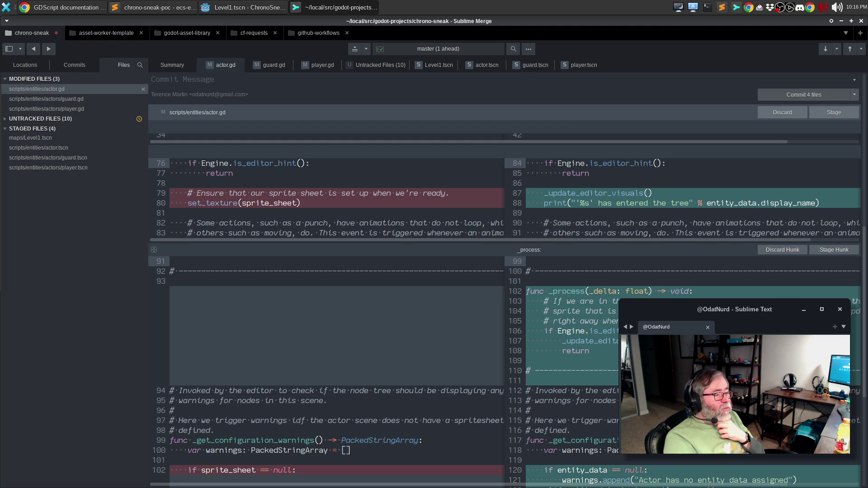
{"action": "scroll", "coordinate": [504, 310], "scroll_direction": "down", "scroll_amount": 4}
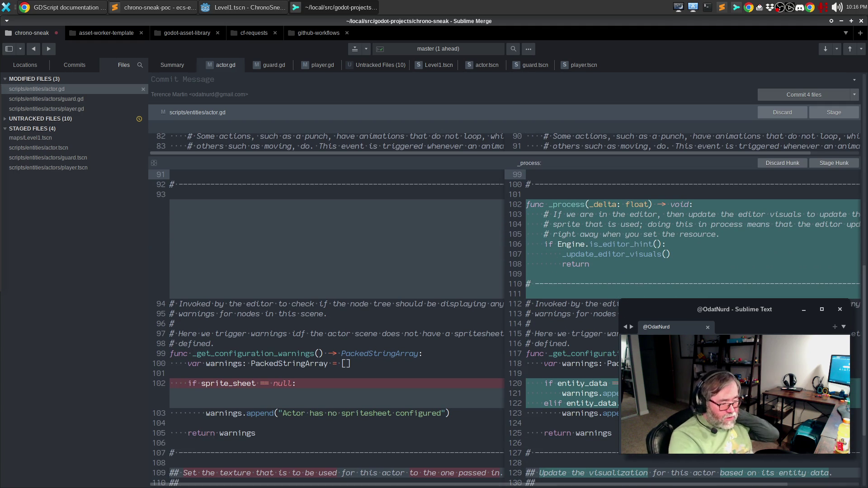
{"action": "scroll", "coordinate": [505, 310], "scroll_direction": "down", "scroll_amount": 5}
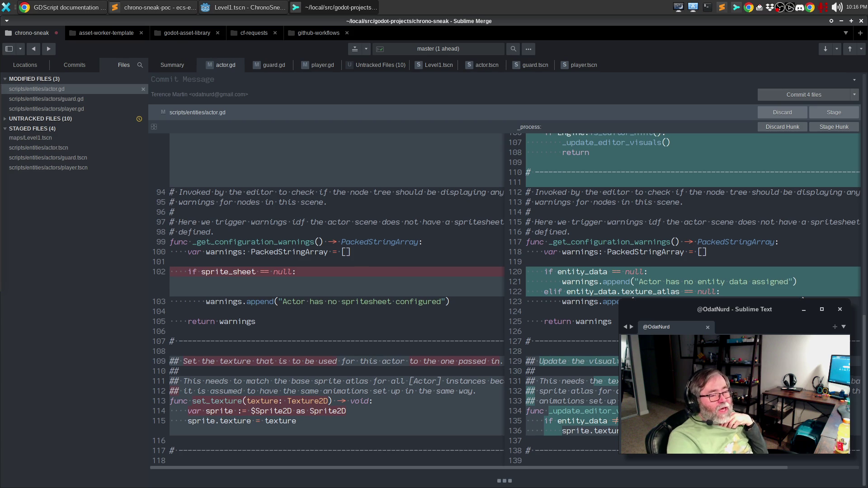
{"action": "scroll", "coordinate": [504, 310], "scroll_direction": "up", "scroll_amount": 1}
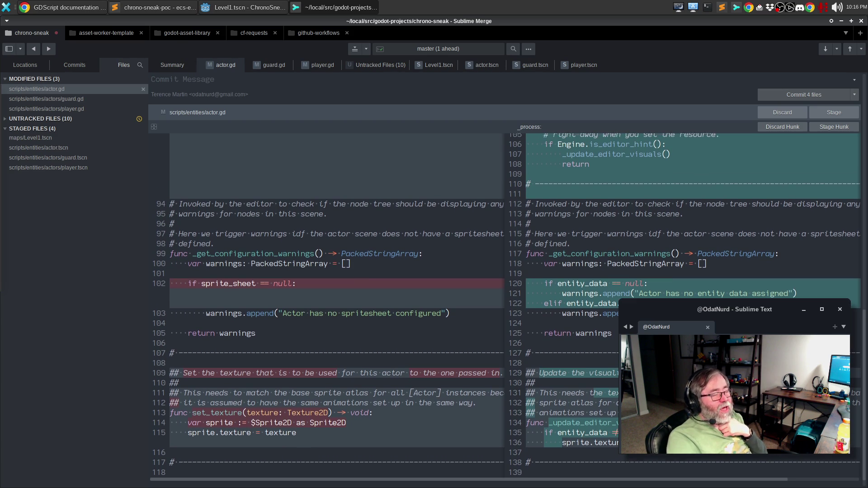
{"action": "scroll", "coordinate": [505, 310], "scroll_direction": "up", "scroll_amount": 20}
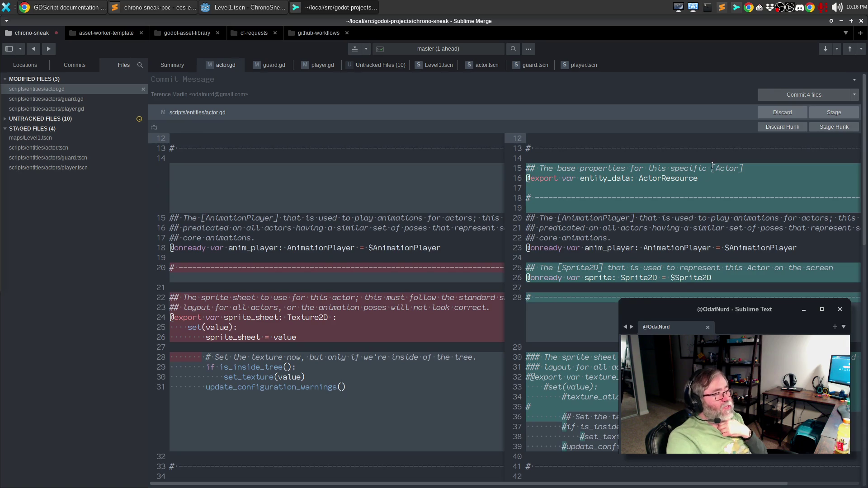
{"action": "left_click", "coordinate": [823, 112]}
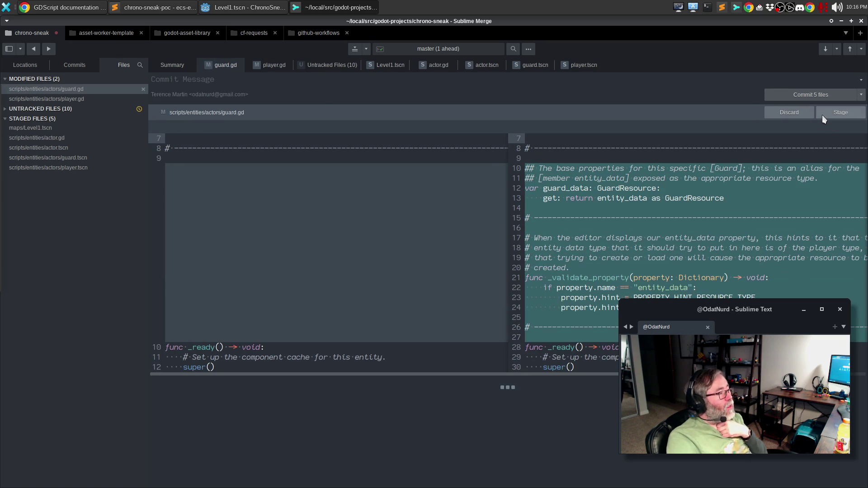
{"action": "left_click", "coordinate": [277, 64]}
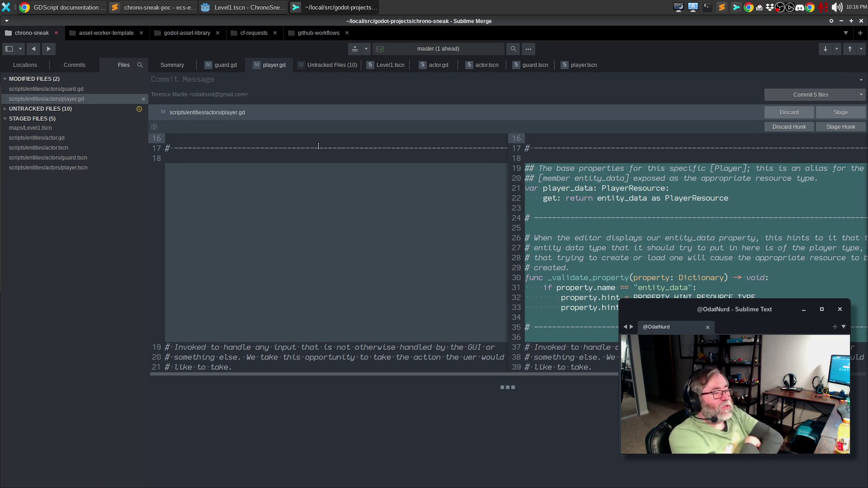
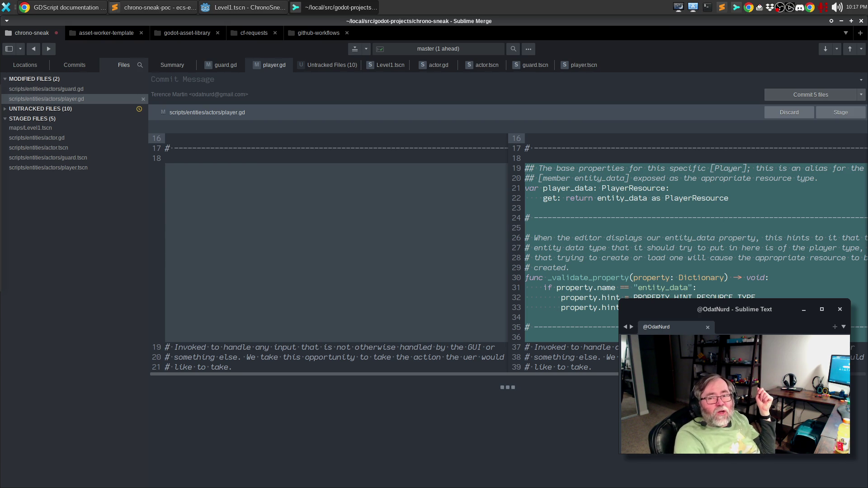
Stage the modified player.gd and guard.gd scripts.
{"action": "mouse_move", "coordinate": [468, 167]}
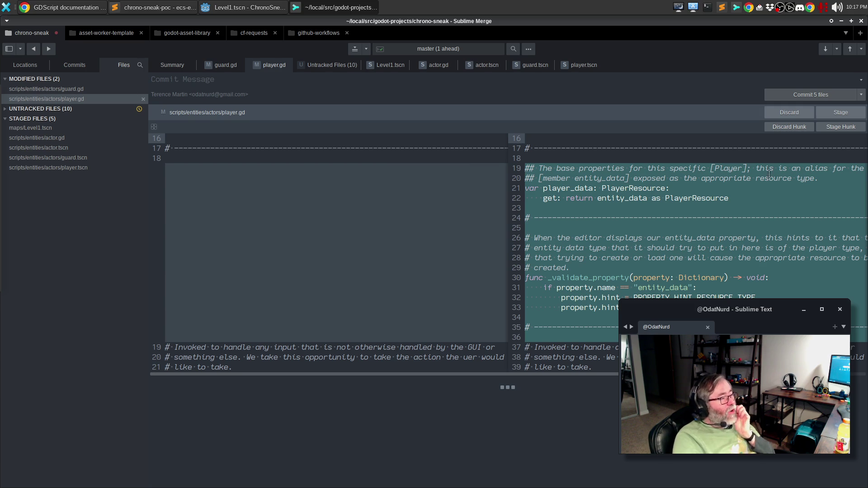
{"action": "left_click", "coordinate": [847, 112]}
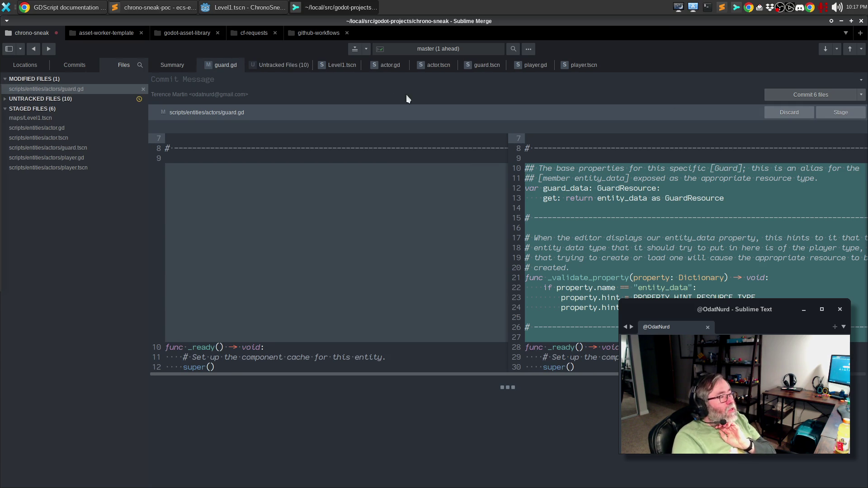
{"action": "left_click", "coordinate": [842, 112]}
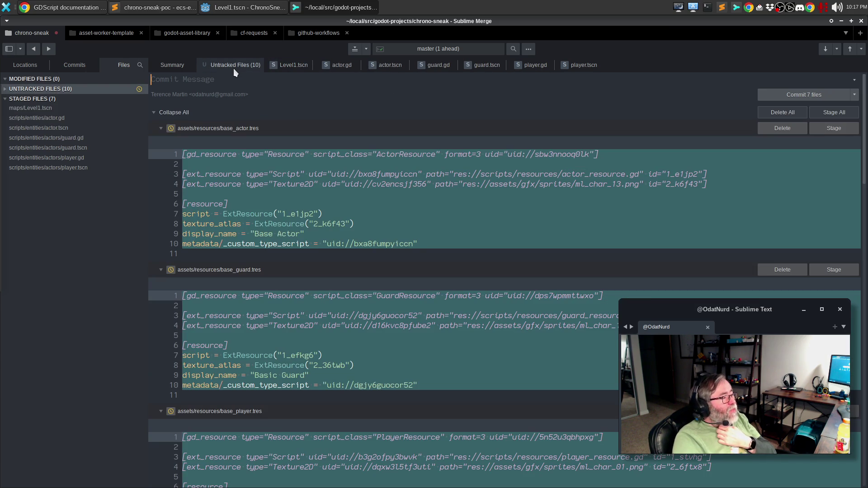
Review the new base_actor.tres resource file and stage it.
{"action": "mouse_move", "coordinate": [350, 203]}
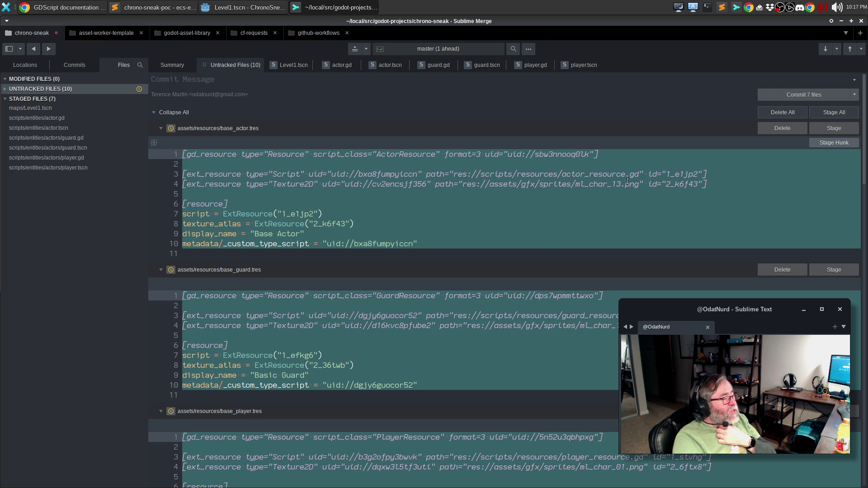
{"action": "left_click", "coordinate": [438, 202]}
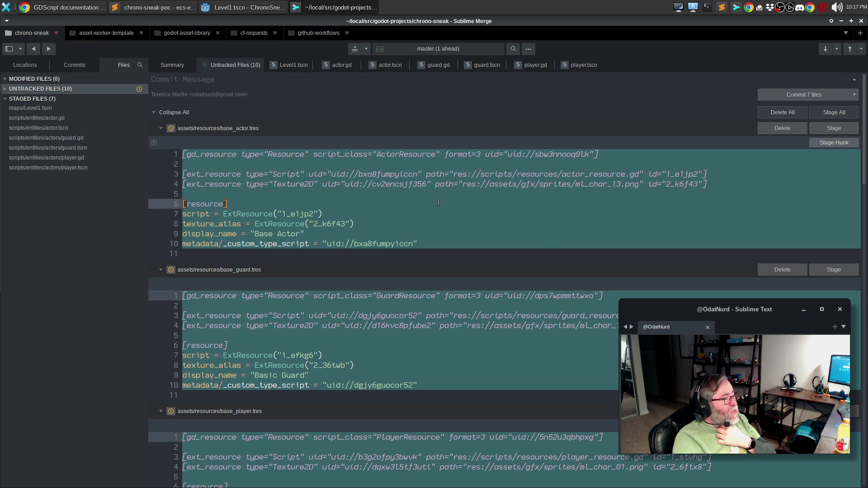
{"action": "left_click", "coordinate": [186, 222]}
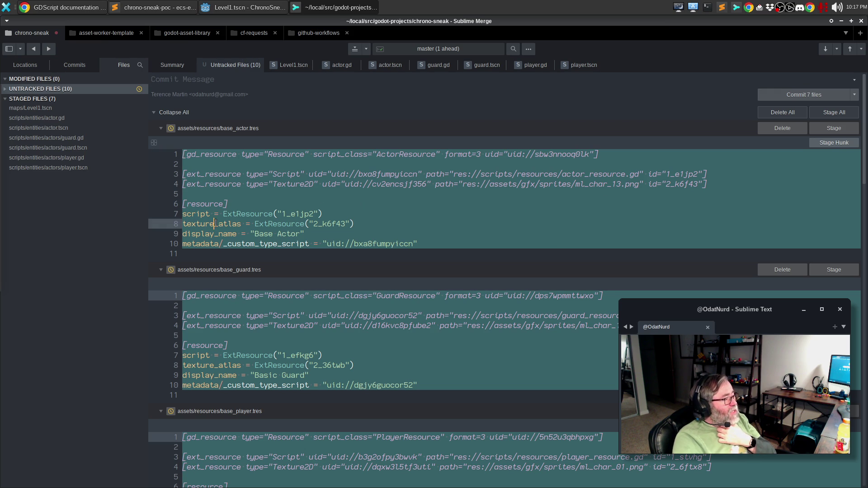
{"action": "double_click", "coordinate": [224, 233]}
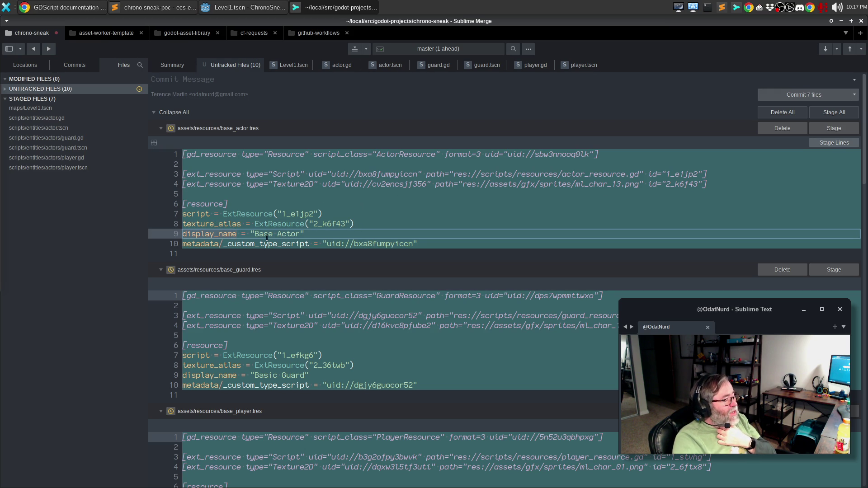
{"action": "left_click", "coordinate": [583, 240]}
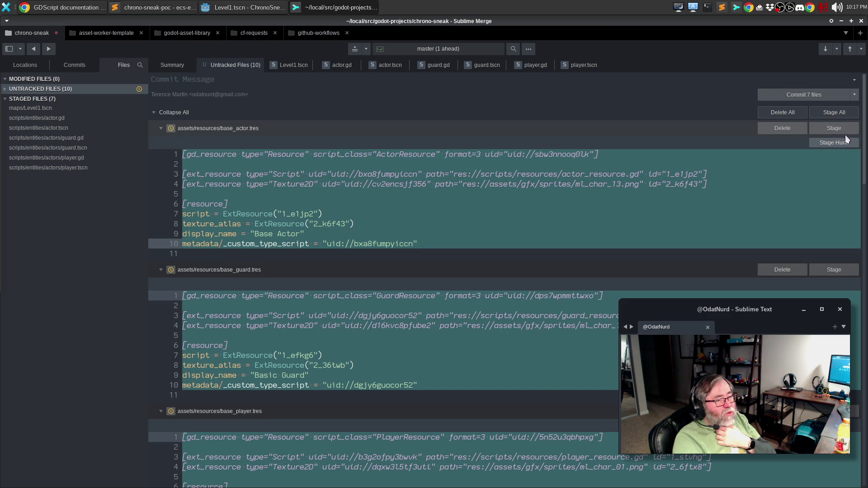
{"action": "left_click", "coordinate": [844, 130]}
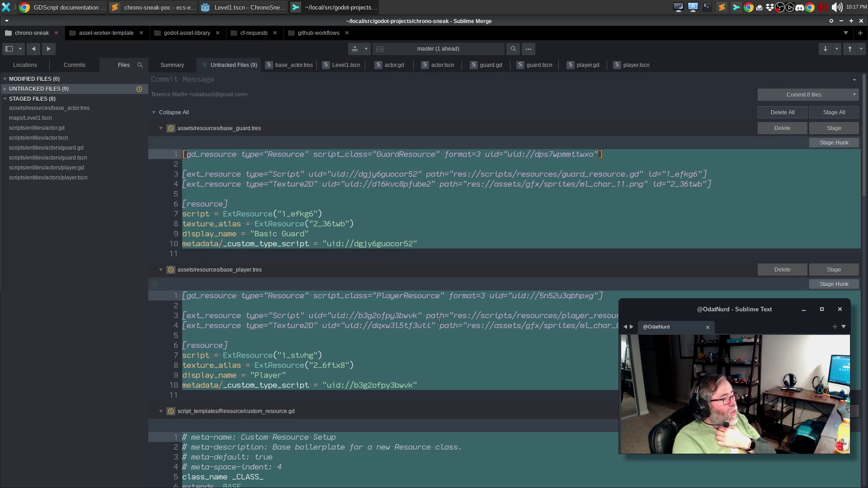
Review the new base_player.tres resource file and stage it.
{"action": "left_click", "coordinate": [380, 345]}
{"action": "scroll", "coordinate": [383, 330], "scroll_direction": "down", "scroll_amount": 1}
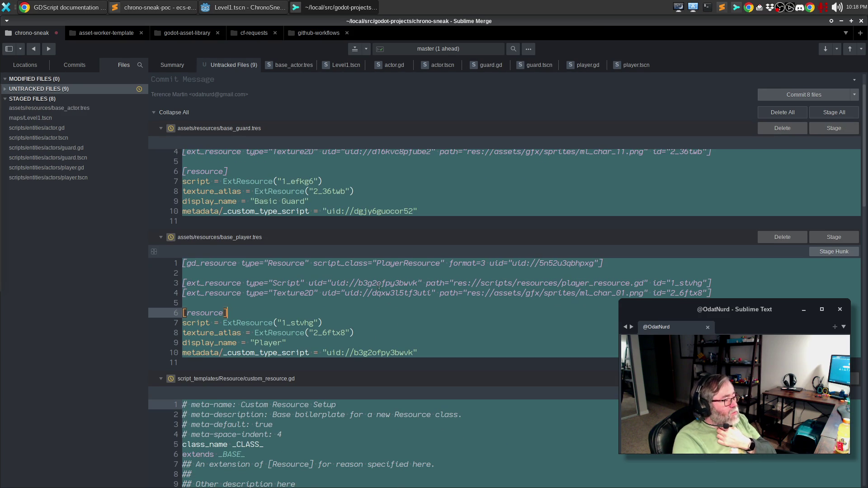
{"action": "double_click", "coordinate": [412, 264]}
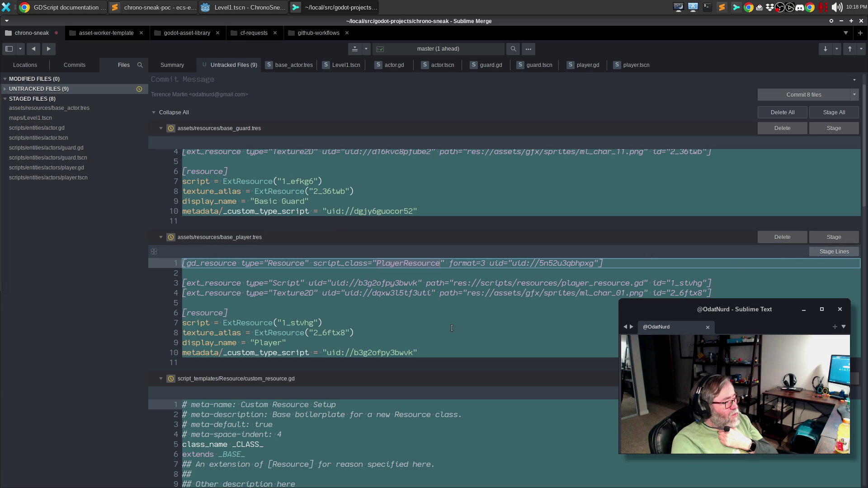
{"action": "left_click", "coordinate": [435, 336]}
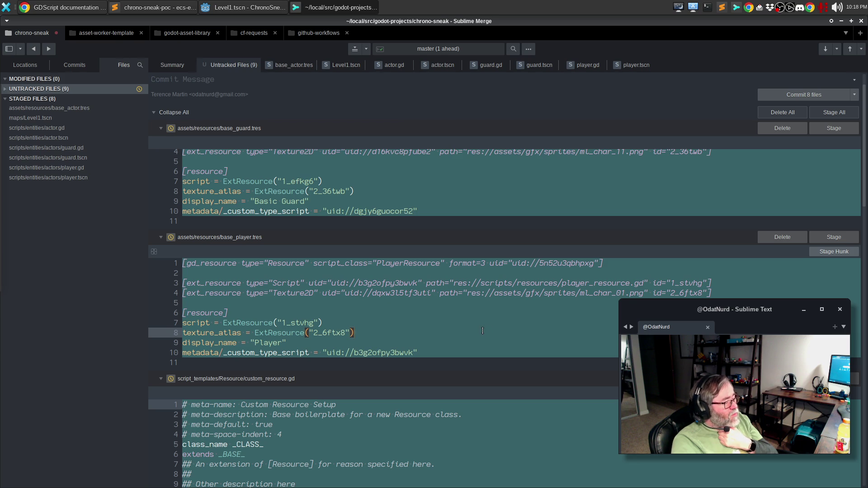
{"action": "left_click", "coordinate": [452, 347]}
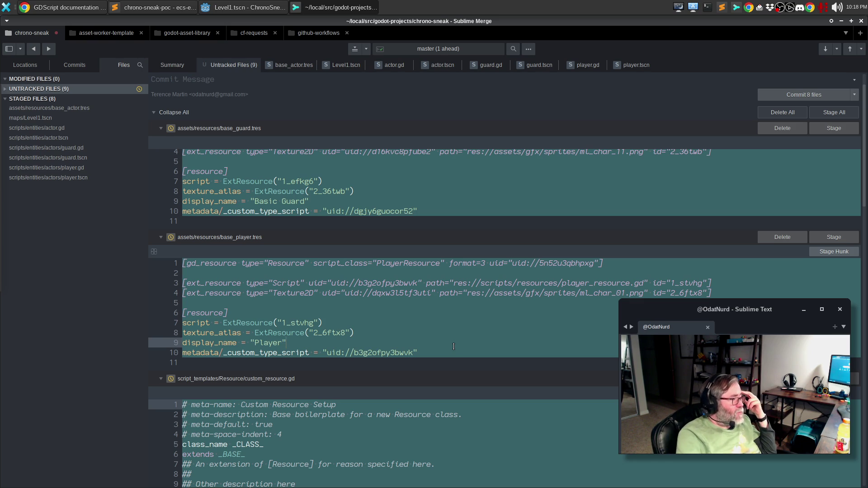
{"action": "left_click", "coordinate": [833, 239]}
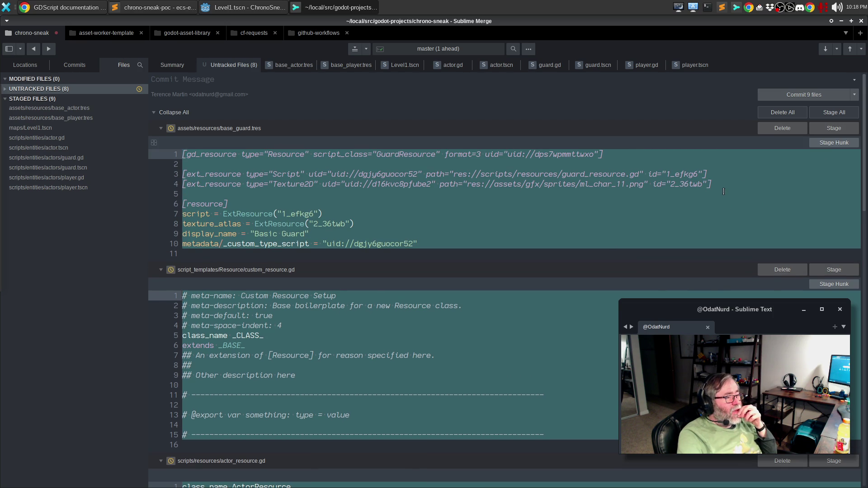
Stage base_guard.tres, custom_resource.gd, actor_resource.gd and actor_resource.gd.uid.
{"action": "left_click", "coordinate": [833, 127]}
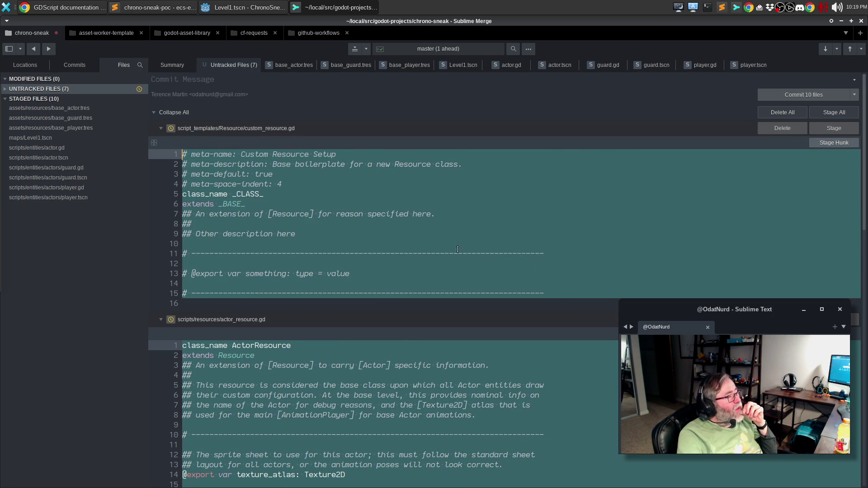
{"action": "left_click", "coordinate": [828, 129]}
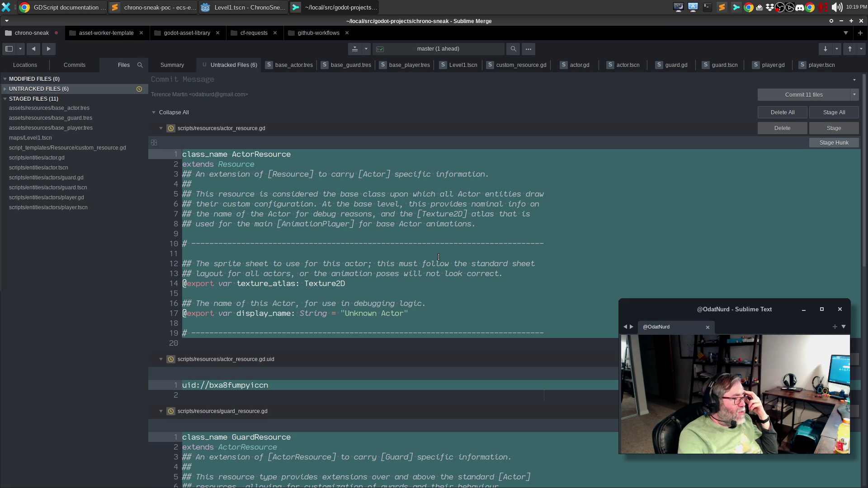
{"action": "left_click", "coordinate": [822, 129]}
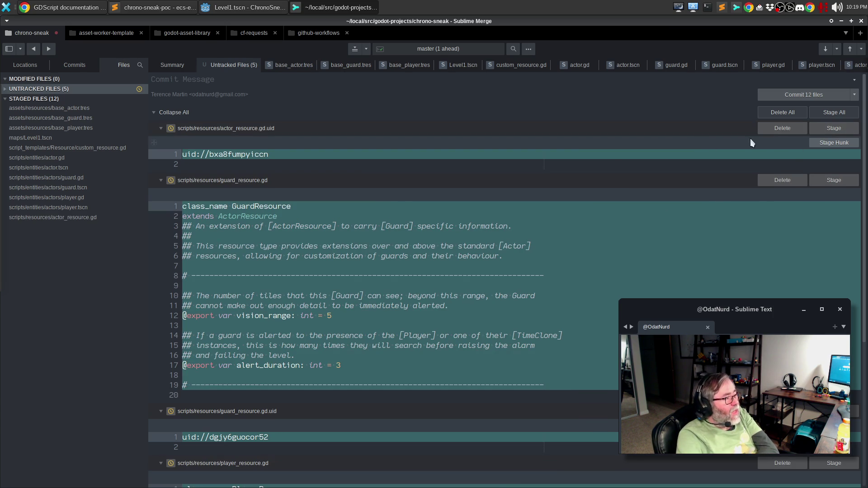
{"action": "left_click", "coordinate": [834, 130]}
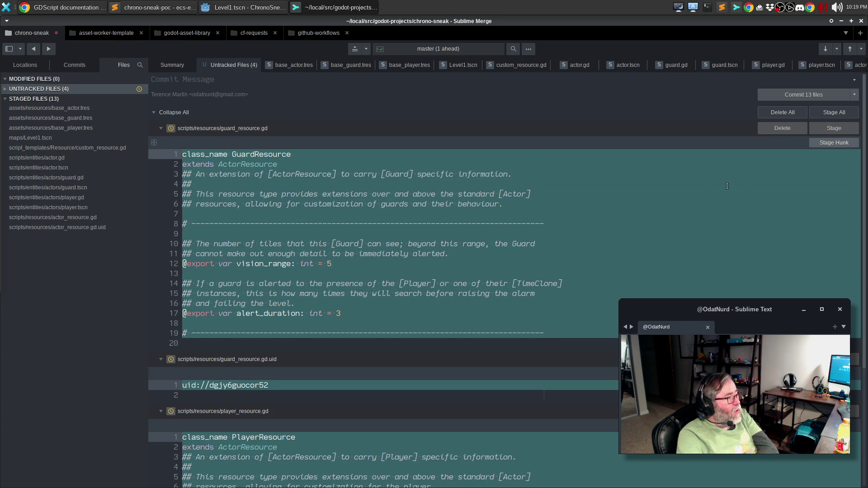
{"action": "scroll", "coordinate": [618, 244], "scroll_direction": "down", "scroll_amount": 3}
{"action": "scroll", "coordinate": [621, 229], "scroll_direction": "up", "scroll_amount": 3}
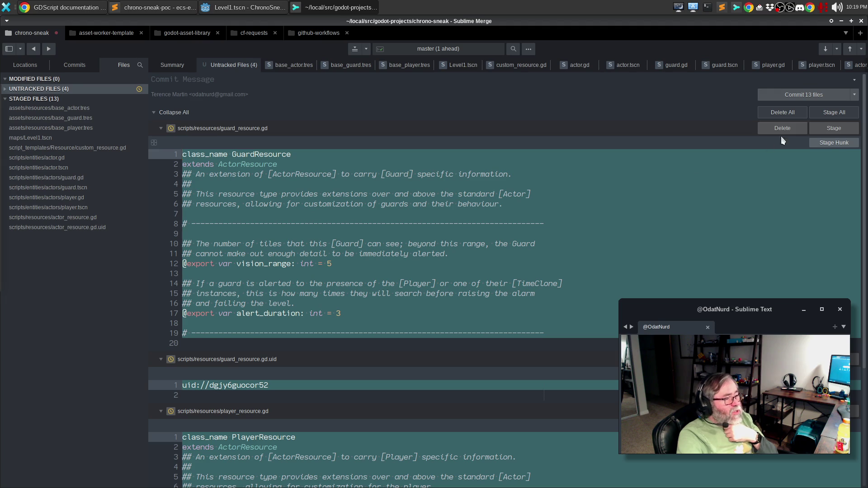
Stage guard_resource.gd with its .uid and player_resource.gd, then select staged guard.tscn.
{"action": "left_click", "coordinate": [818, 129]}
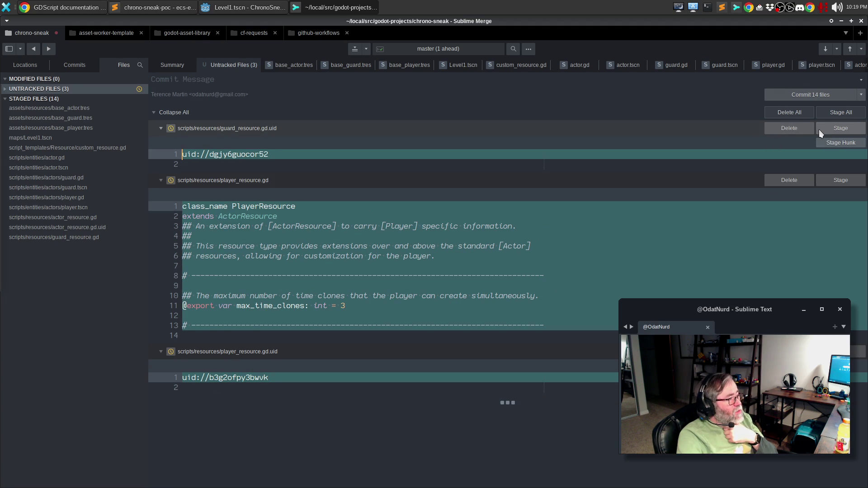
{"action": "left_click", "coordinate": [841, 126]}
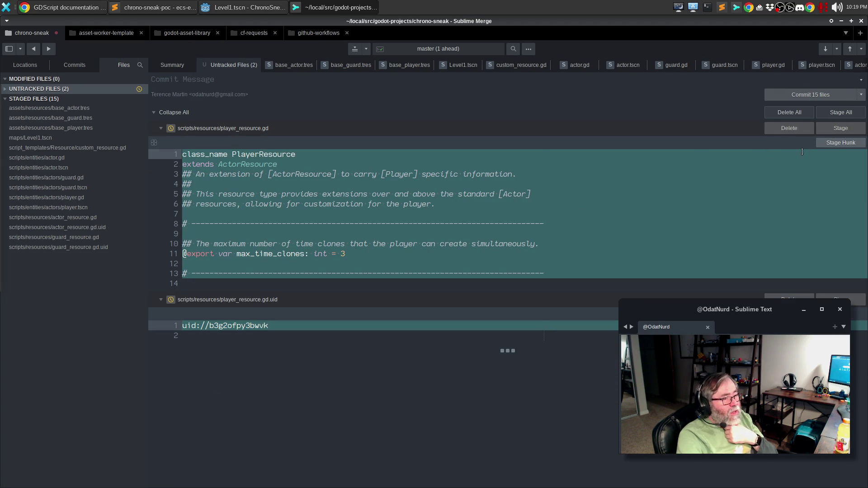
{"action": "left_click", "coordinate": [836, 134]}
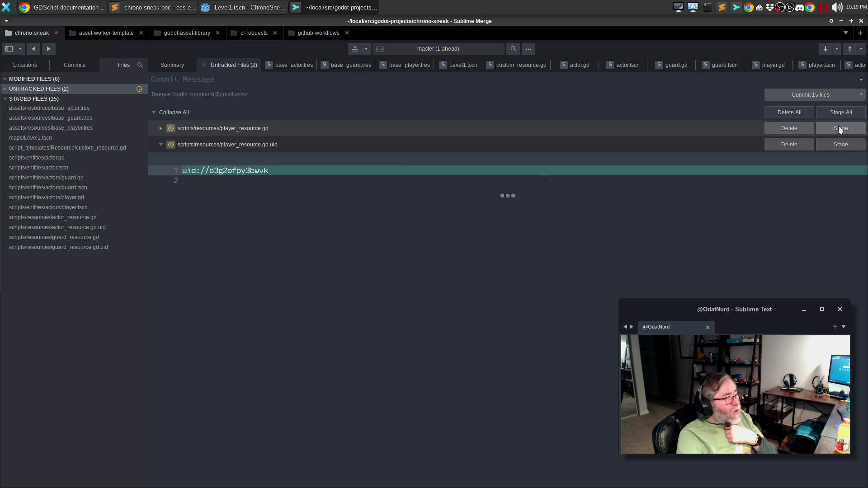
{"action": "left_click", "coordinate": [839, 129]}
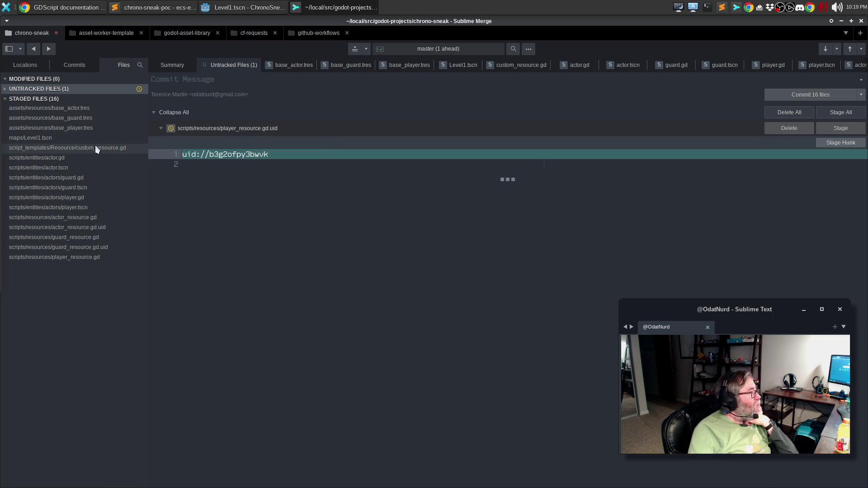
{"action": "left_click", "coordinate": [90, 186]}
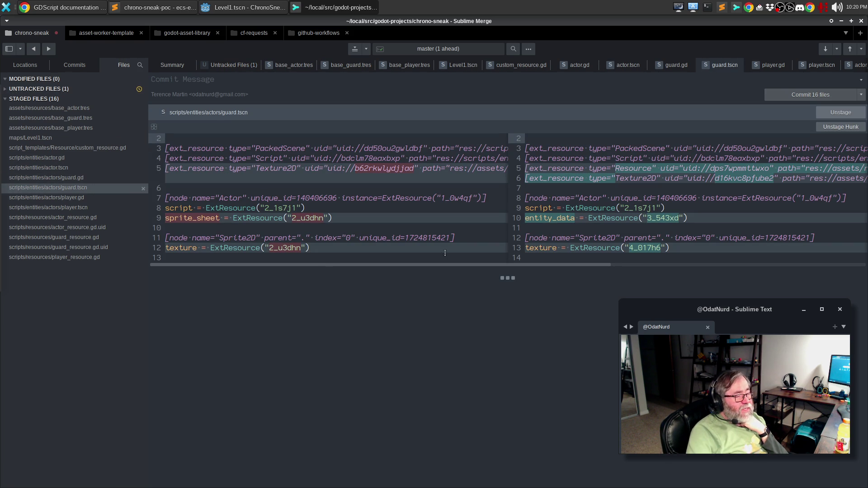
Look across the staged guard.tscn diff, then switch to the Godot editor.
{"action": "left_click_drag", "start_coordinate": [439, 265], "coordinate": [740, 261]}
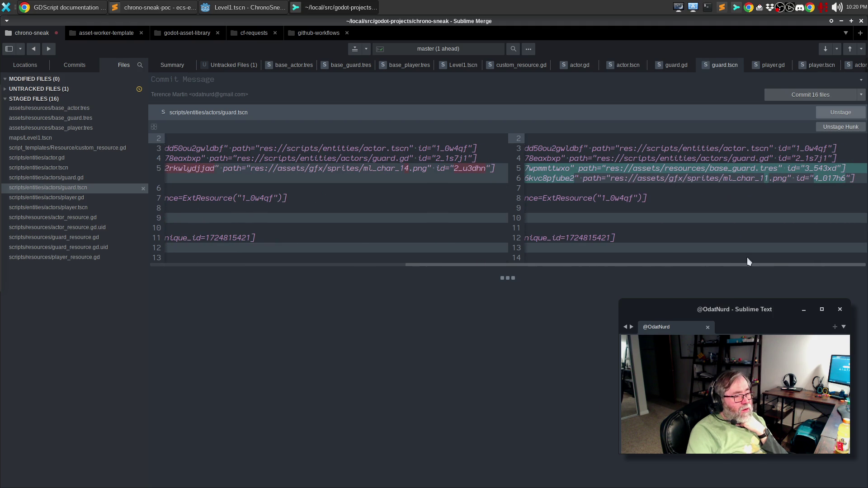
{"action": "scroll", "coordinate": [315, 247], "scroll_direction": "left", "scroll_amount": 5}
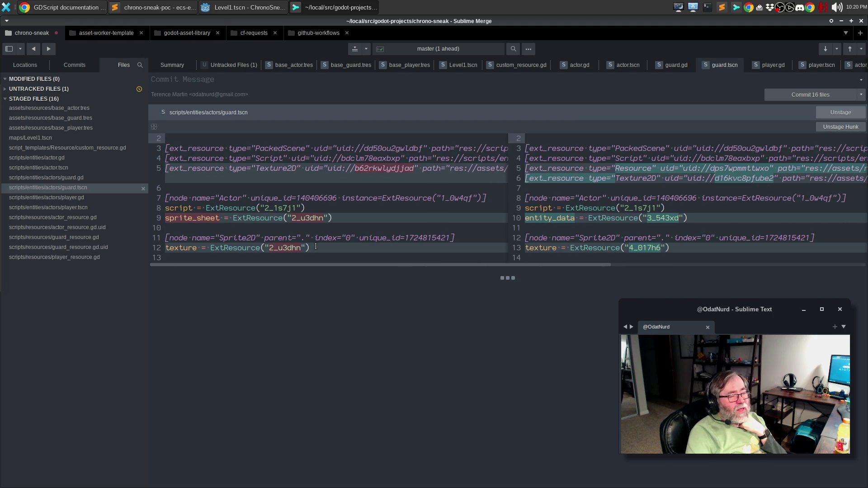
{"action": "left_click", "coordinate": [244, 9]}
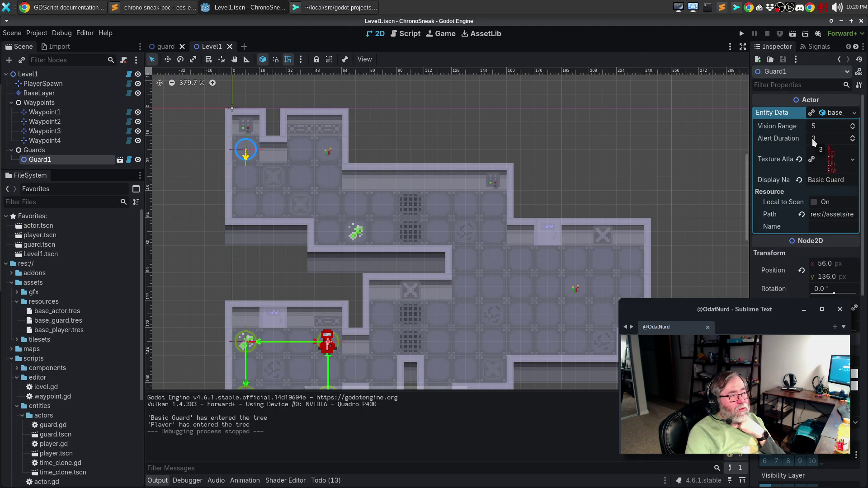
Close the Level1 and guard scenes, then set base_player.tres Max Time Clones to 4 and save.
{"action": "left_click", "coordinate": [230, 46]}
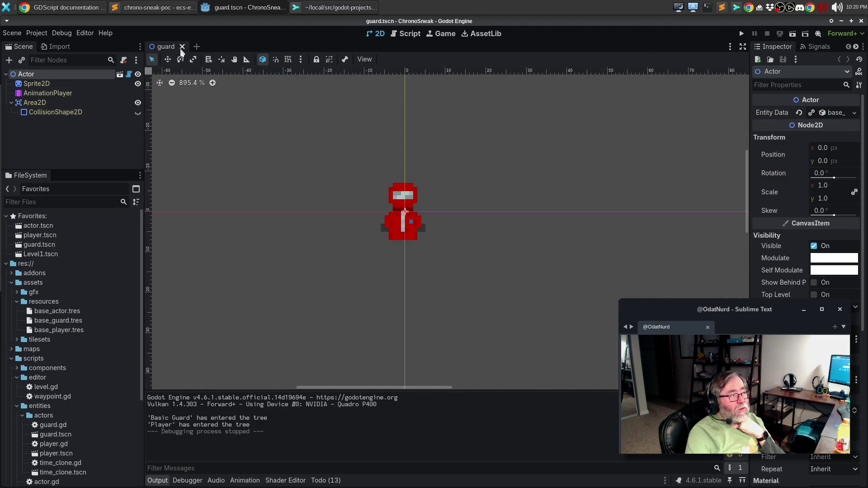
{"action": "left_click", "coordinate": [183, 47]}
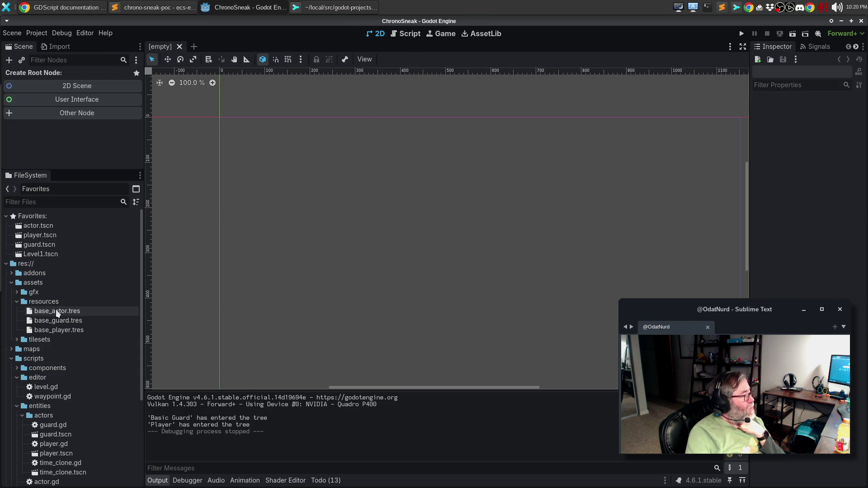
{"action": "left_click", "coordinate": [54, 330]}
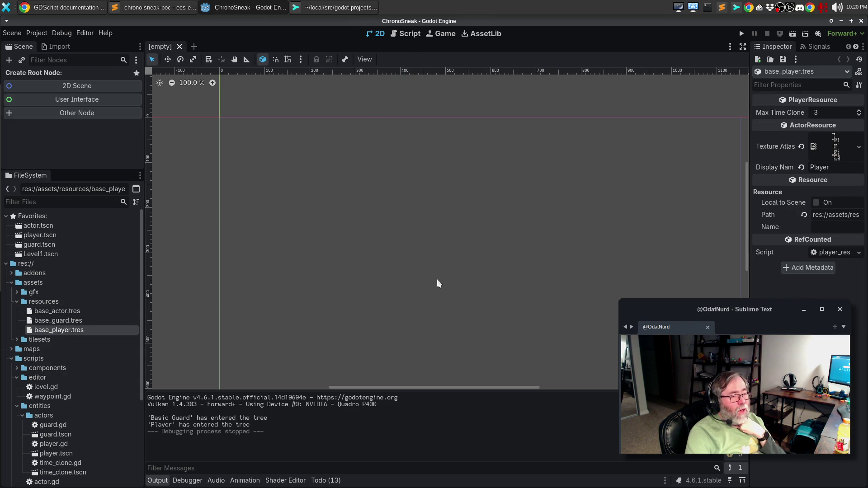
{"action": "mouse_move", "coordinate": [784, 227]}
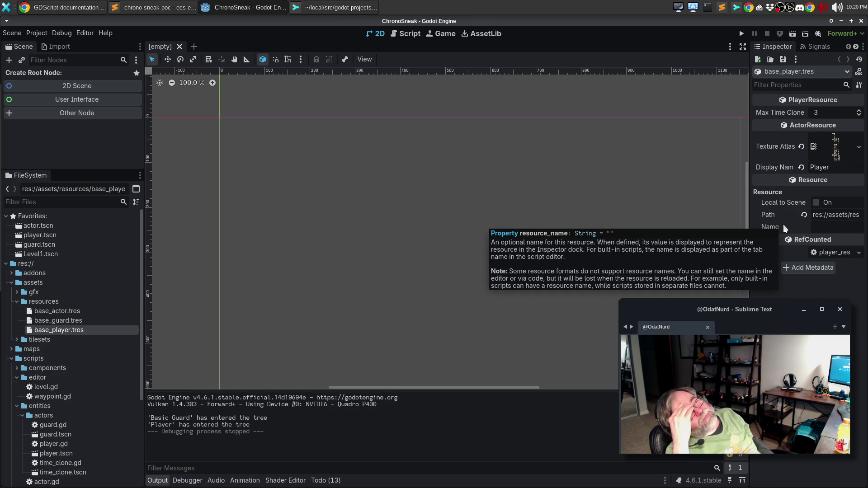
{"action": "left_click", "coordinate": [858, 111]}
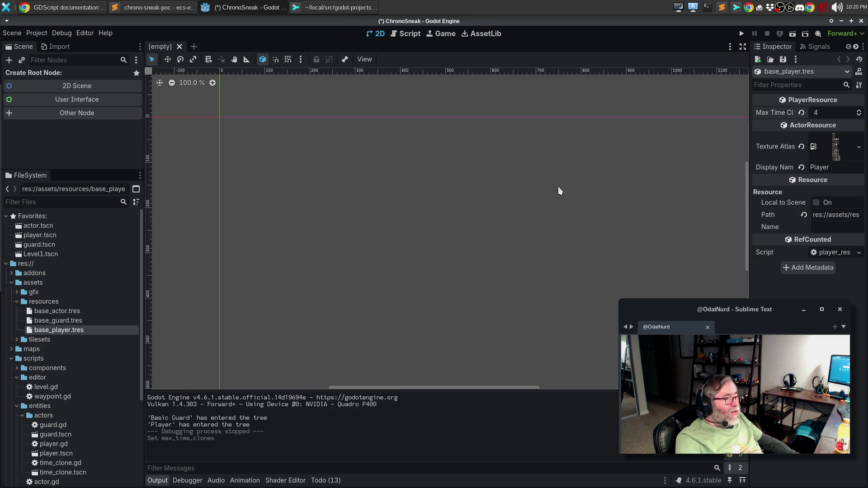
{"action": "key", "text": "ctrl+s"}
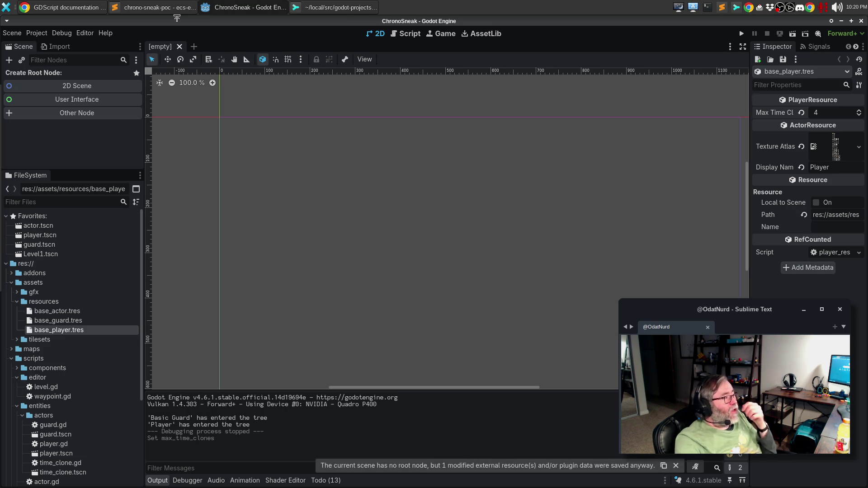
Check the base_player.tres diff, then revert Max Time Clones to 3 in Godot and save.
{"action": "left_click", "coordinate": [346, 8]}
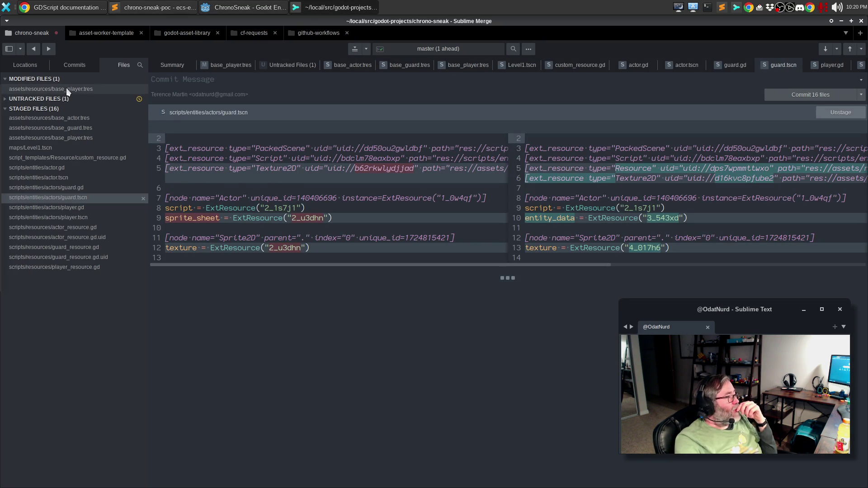
{"action": "left_click", "coordinate": [67, 89]}
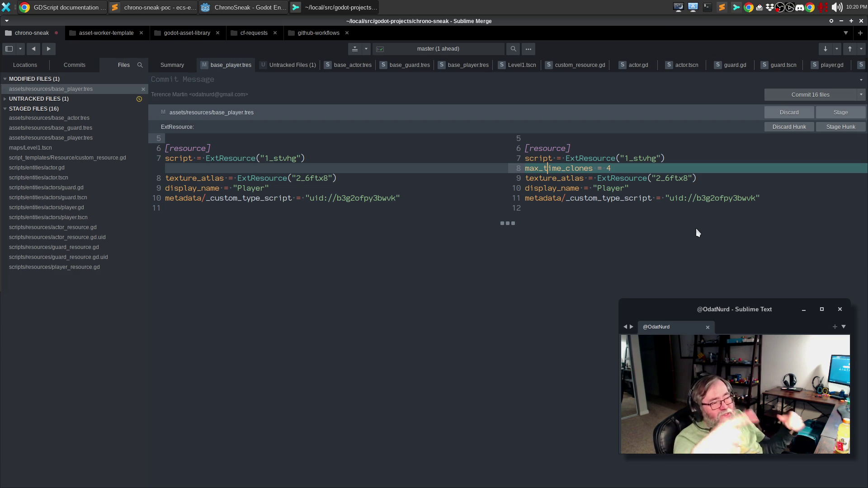
{"action": "key", "text": "alt+Tab"}
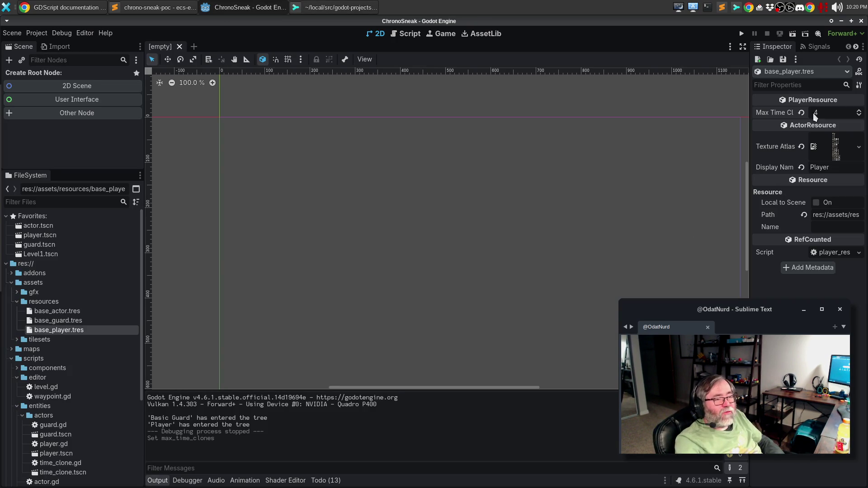
{"action": "left_click", "coordinate": [802, 113]}
{"action": "key", "text": "ctrl+s"}
{"action": "key", "text": "alt+Tab"}
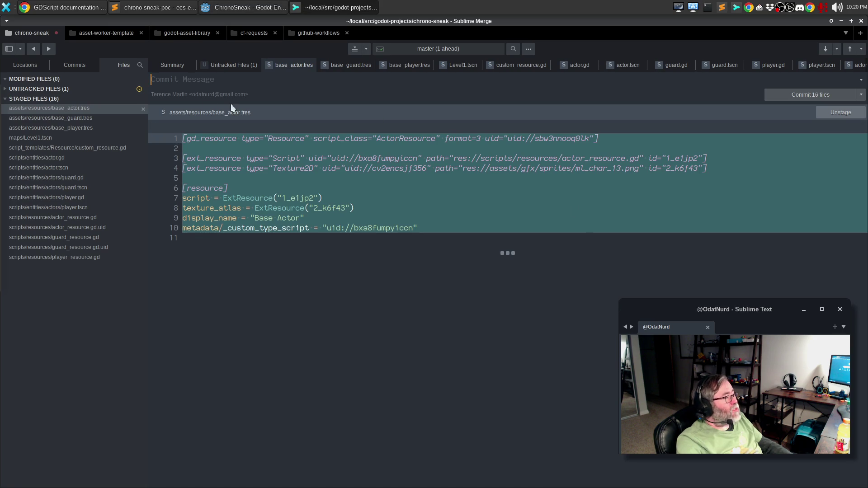
Stage the untracked player_resource.gd.uid file so all 17 files are staged.
{"action": "left_click", "coordinate": [75, 65]}
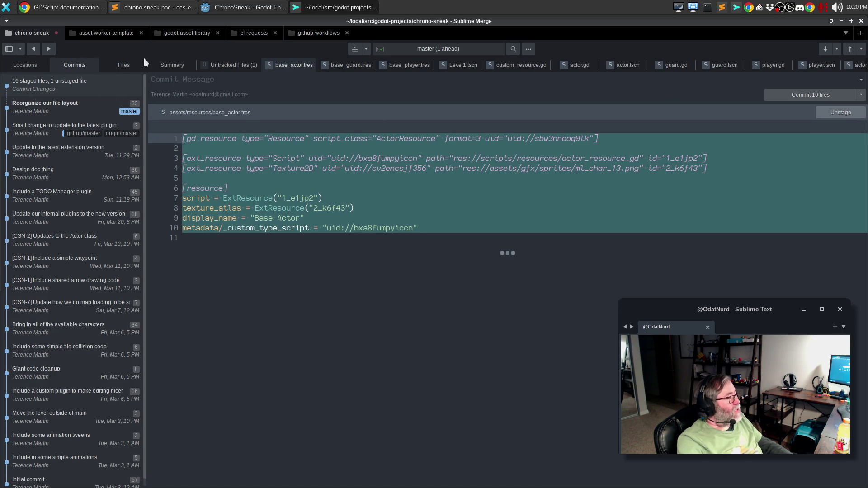
{"action": "left_click", "coordinate": [123, 66]}
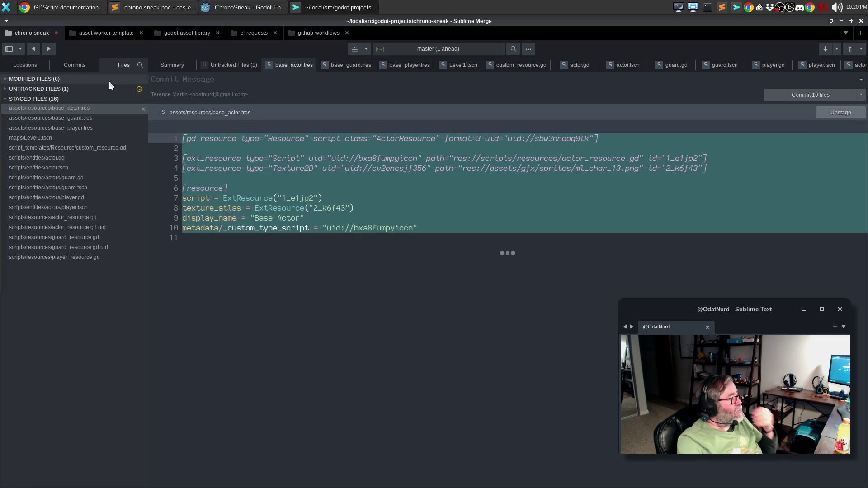
{"action": "left_click", "coordinate": [10, 90]}
{"action": "left_click", "coordinate": [32, 99]}
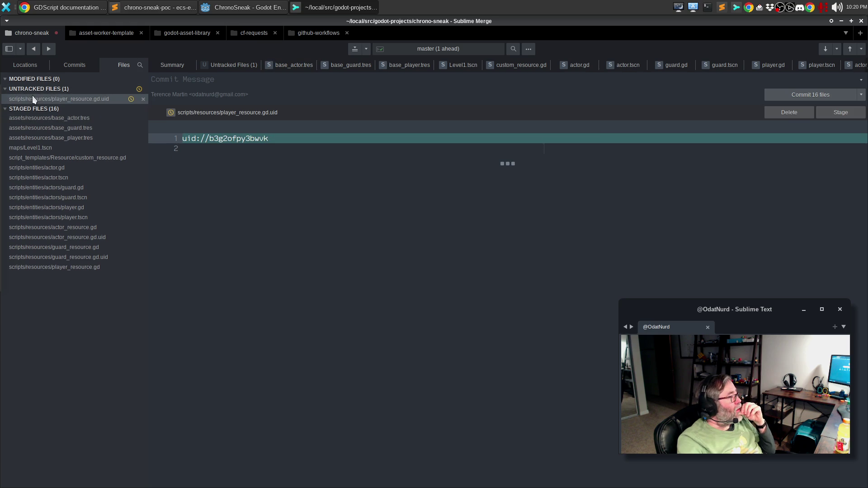
{"action": "left_click", "coordinate": [829, 113]}
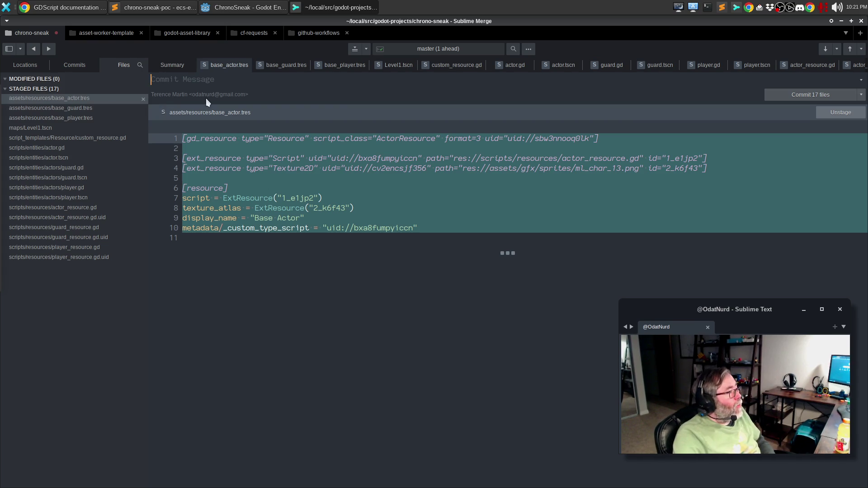
{"action": "left_click", "coordinate": [161, 78]}
Write the summary 'Include the start of our Actor resourcing system' and begin the body about shared actor properties.
{"action": "type", "text": "Include"}
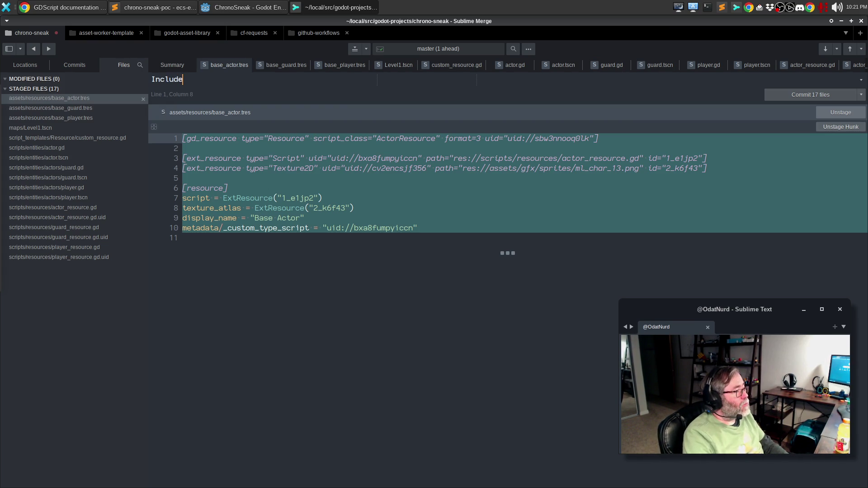
{"action": "type", "text": " the "}
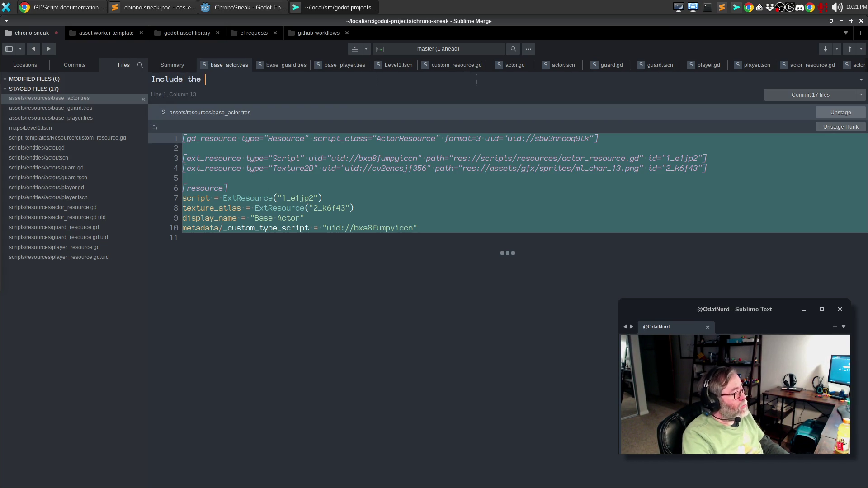
{"action": "type", "text": "start of our Ac"}
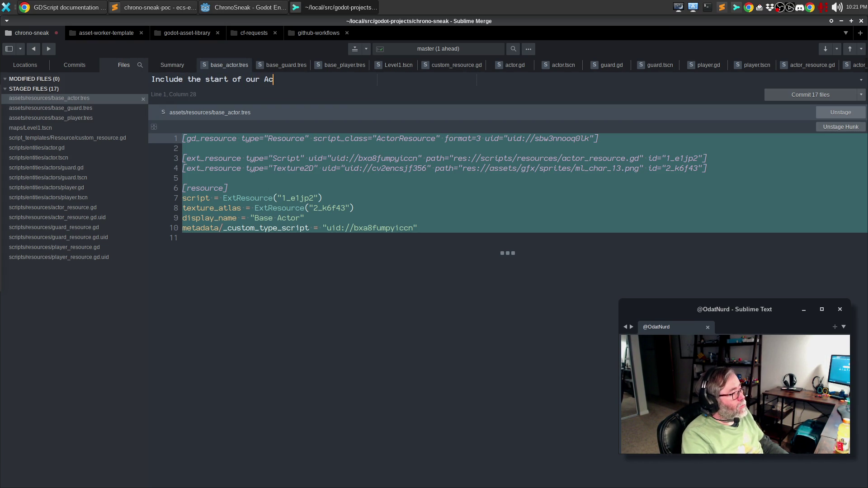
{"action": "type", "text": "tor resourcing system"}
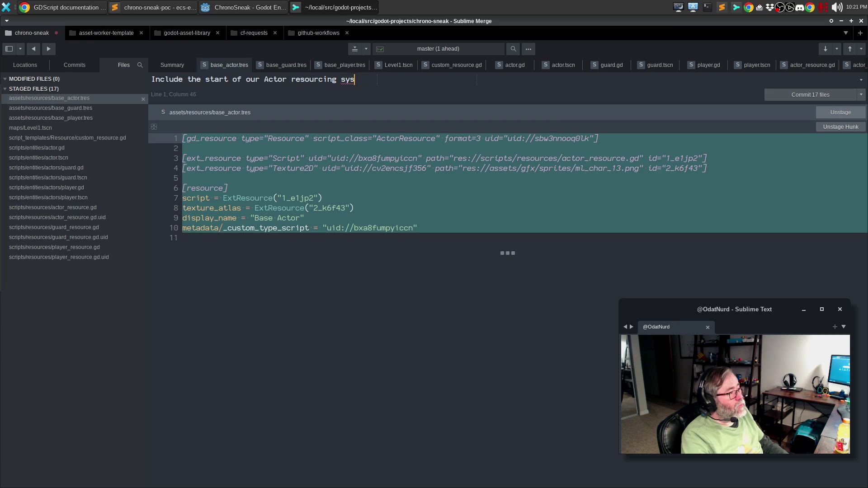
{"action": "key", "text": "Return"}
{"action": "key", "text": "Return"}
{"action": "type", "text": "This"}
{"action": "key", "text": "BackSpace"}
{"action": "key", "text": "BackSpace"}
{"action": "key", "text": "BackSpace"}
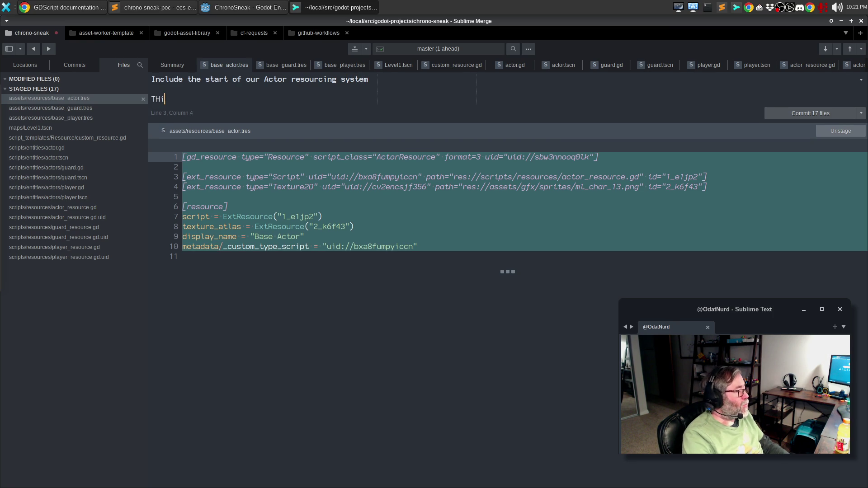
{"action": "type", "text": "he idea here i"}
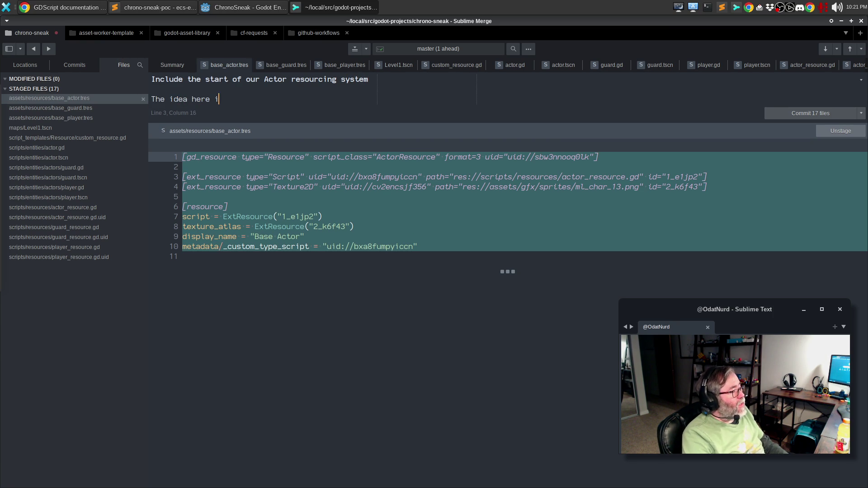
{"action": "type", "text": "s that all actors"}
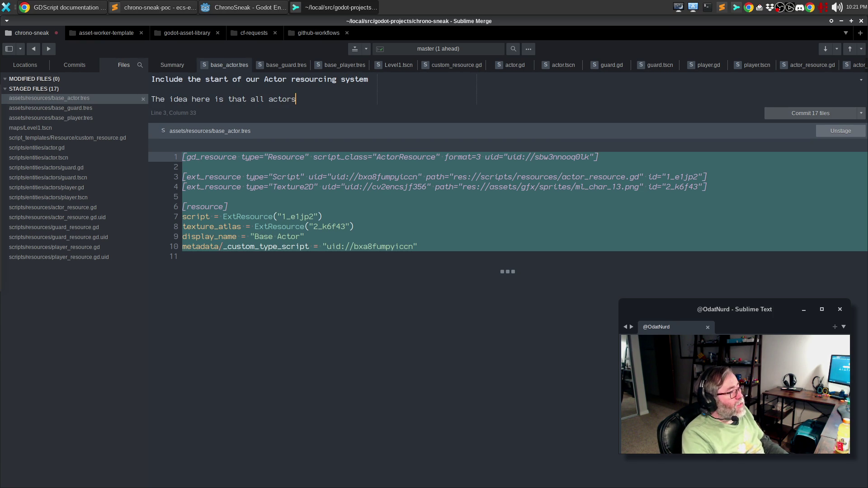
{"action": "type", "text": " have a base s"}
{"action": "type", "text": "et of properties, and then"}
{"action": "key", "text": "Return"}
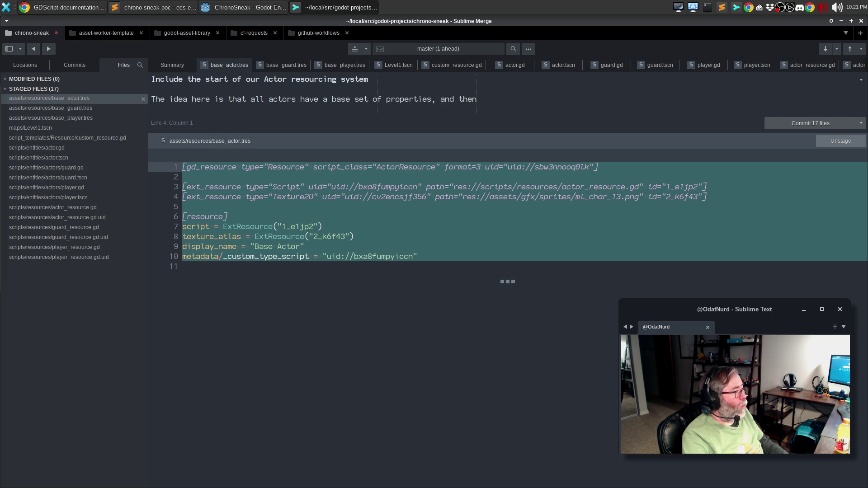
Reword the body sentence to read '...a set of properties that define their'.
{"action": "key", "text": "BackSpace"}
{"action": "type", "text": "for spe"}
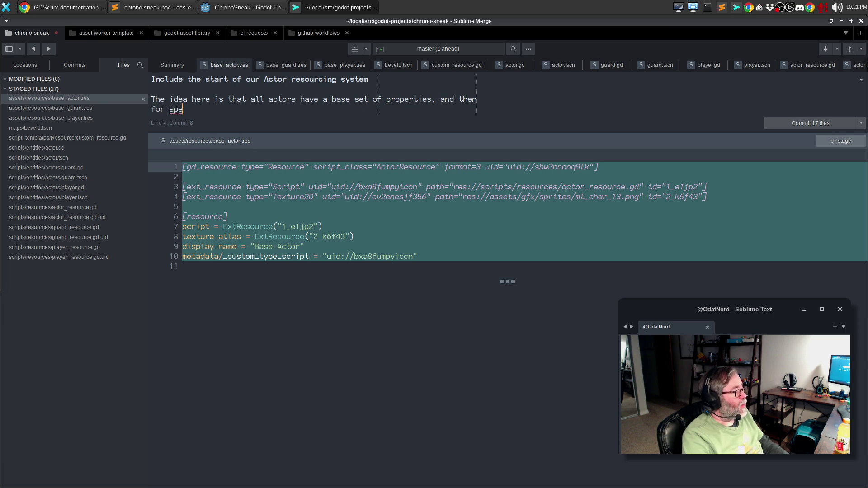
{"action": "type", "text": "cific types of "}
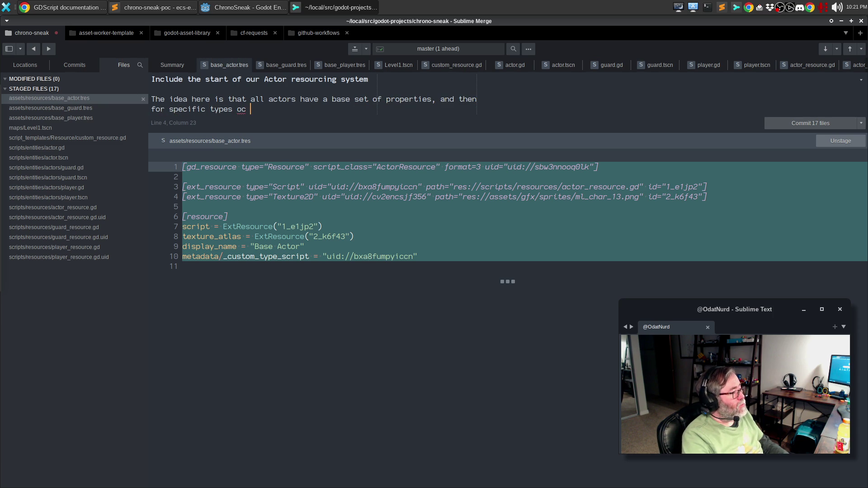
{"action": "type", "text": "actor"}
{"action": "key", "text": "ctrl+BackSpace"}
{"action": "key", "text": "ctrl+BackSpace"}
{"action": "key", "text": "ctrl+BackSpace"}
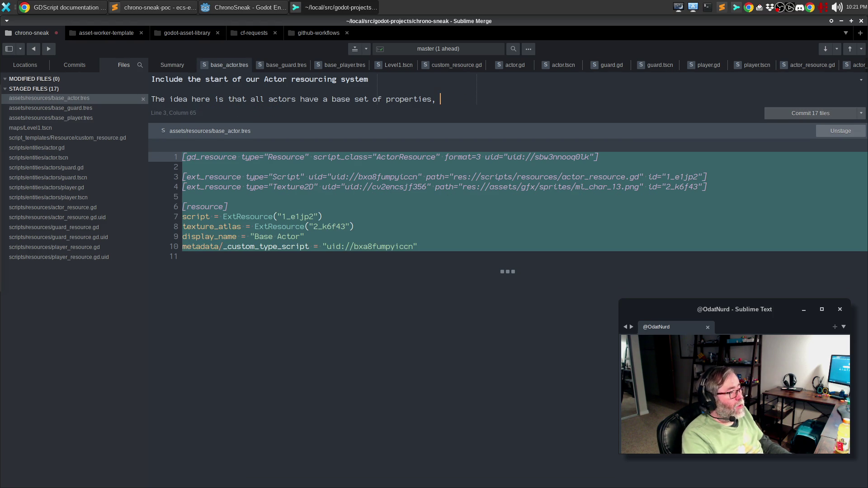
{"action": "type", "text": "tha t"}
{"action": "key", "text": "BackSpace"}
{"action": "key", "text": "BackSpace"}
{"action": "type", "text": "t"}
{"action": "key", "text": "ctrl+BackSpace"}
{"action": "key", "text": "BackSpace"}
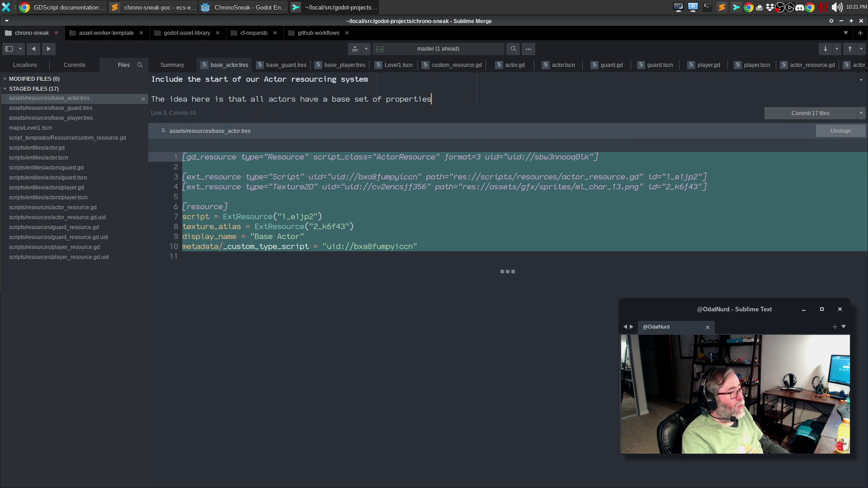
{"action": "type", "text": "that"}
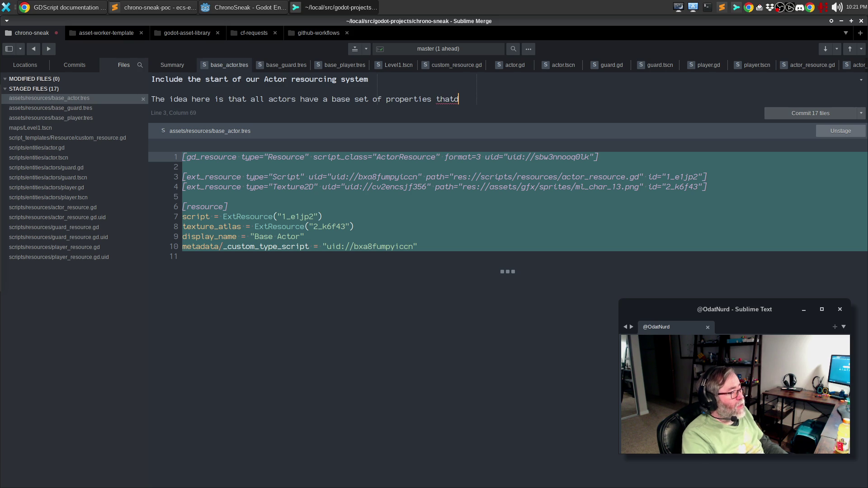
{"action": "key", "text": "Return"}
{"action": "type", "text": "define their p"}
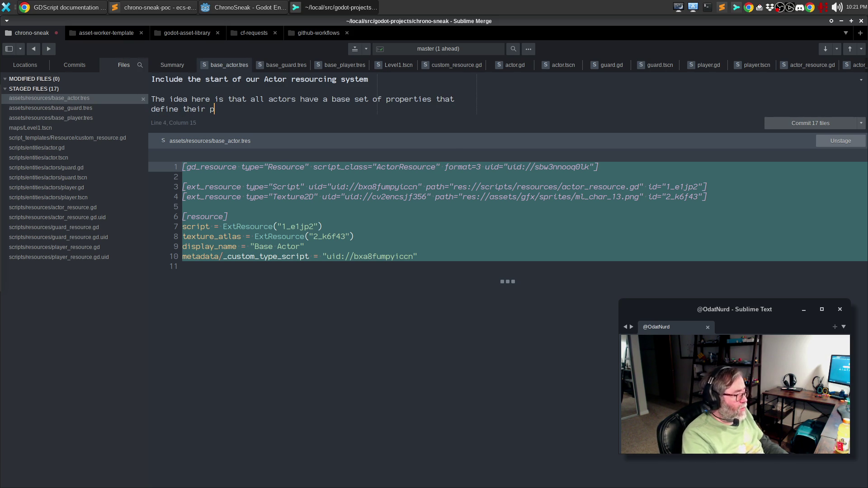
End the first paragraph with 'display and debug properties.'.
{"action": "key", "text": "BackSpace"}
{"action": "type", "text": "display propertie"}
{"action": "key", "text": "ctrl+BackSpace"}
{"action": "type", "text": "and debug proper"}
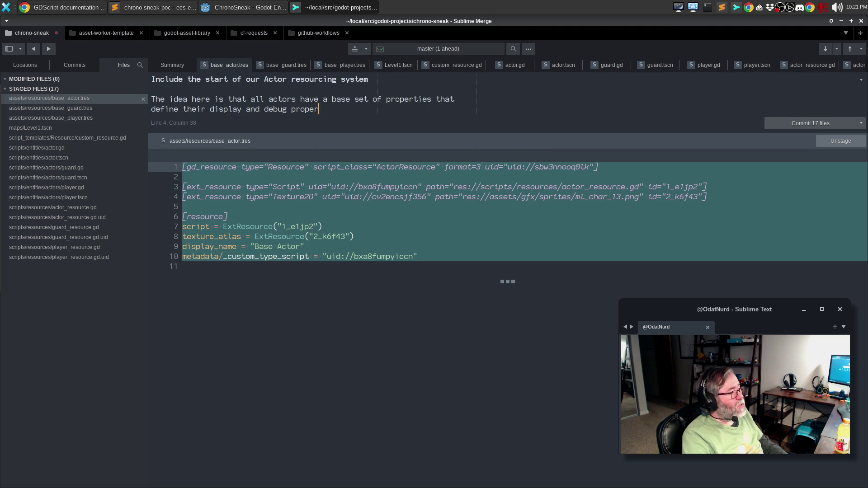
{"action": "type", "text": "ties."}
{"action": "key", "text": "Return"}
{"action": "key", "text": "Return"}
Add a paragraph on actors with extra properties extending the ActorResource resource type, then begin 'In use'.
{"action": "type", "text": "Any Actor that requires it can"}
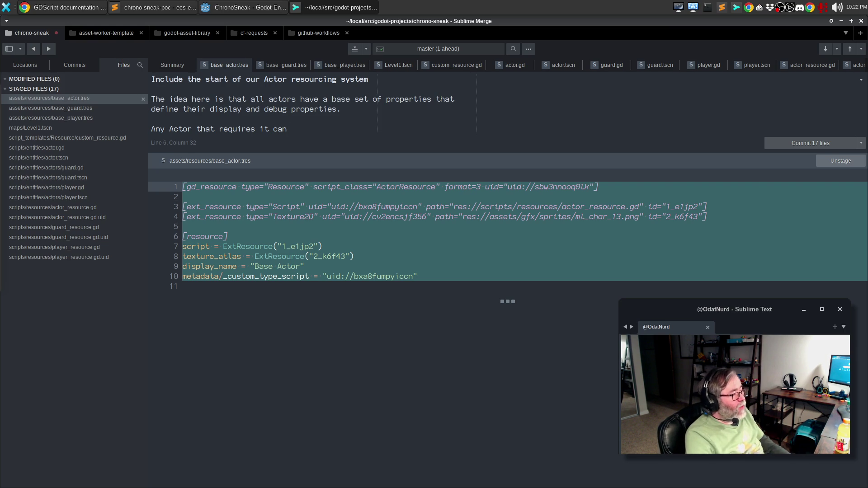
{"action": "key", "text": "BackSpace"}
{"action": "key", "text": "BackSpace"}
{"action": "key", "text": "BackSpace"}
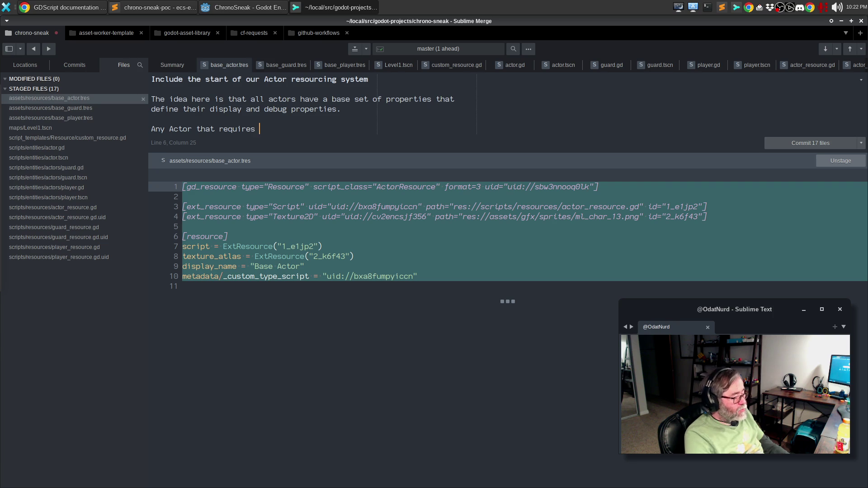
{"action": "type", "text": "extra properties can e"}
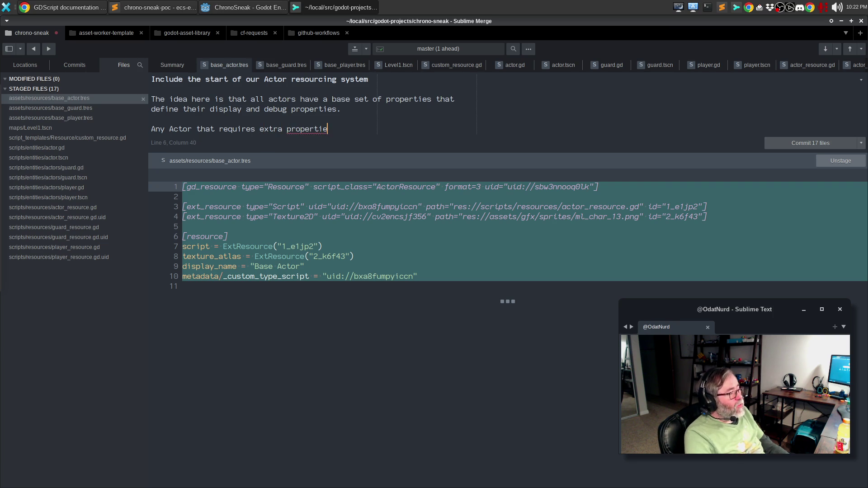
{"action": "type", "text": "xtend the player"}
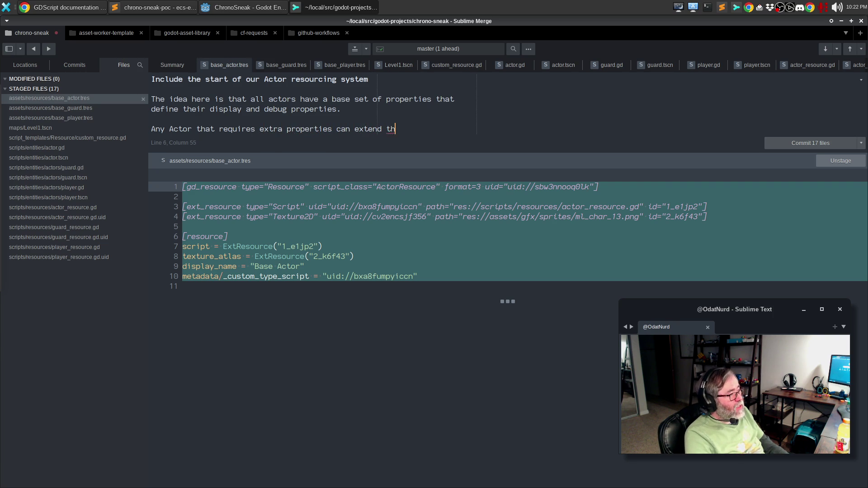
{"action": "key", "text": "ctrl+BackSpace"}
{"action": "type", "text": "Act"}
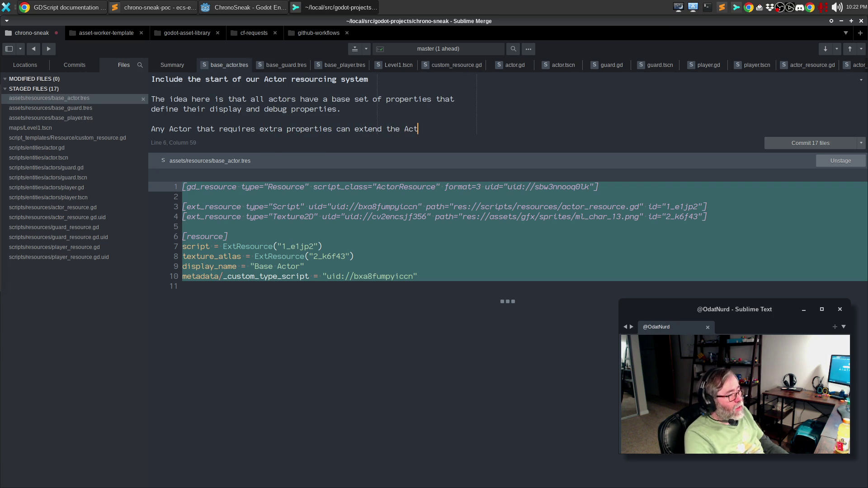
{"action": "type", "text": "orResource"}
{"action": "key", "text": "Return"}
{"action": "type", "text": "resource tpe a"}
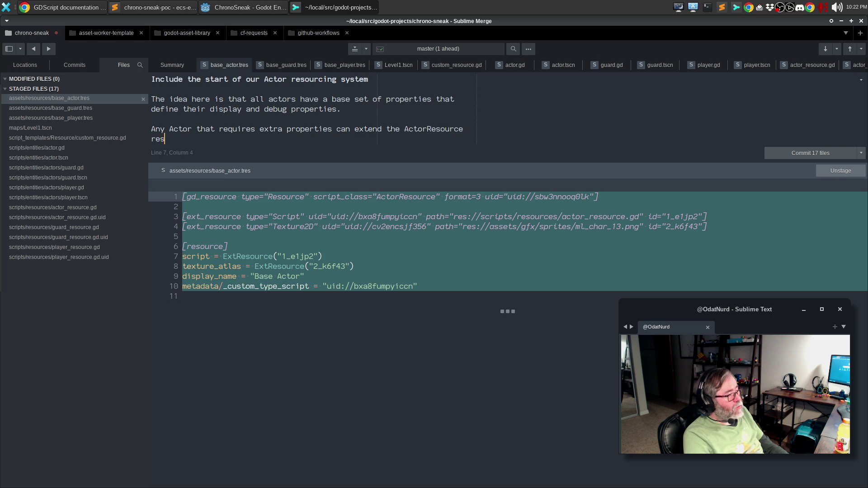
{"action": "key", "text": "BackSpace"}
{"action": "key", "text": "BackSpace"}
{"action": "key", "text": "BackSpace"}
{"action": "type", "text": "type and add them in"}
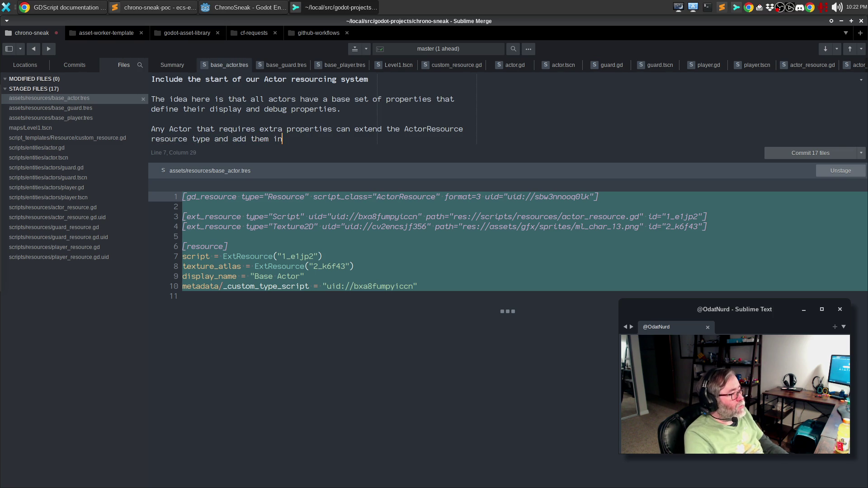
{"action": "key", "text": "Return"}
{"action": "key", "text": "Return"}
{"action": "type", "text": "In use, we"}
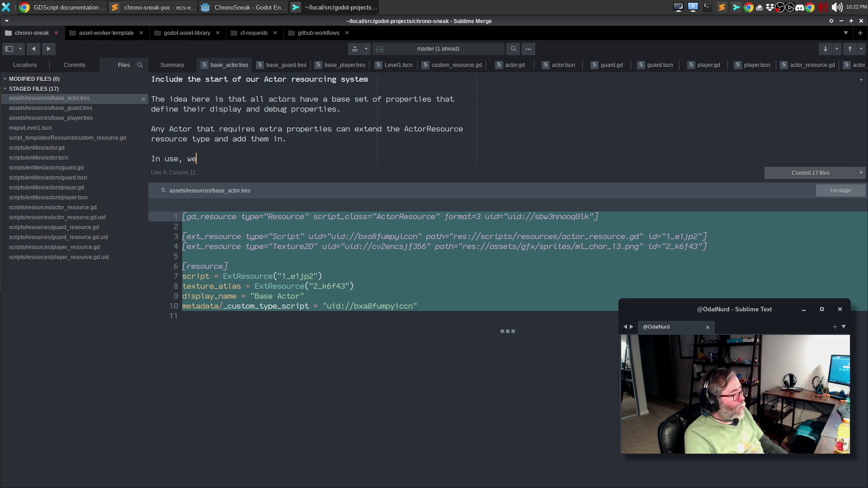
{"action": "type", "text": " keep the"}
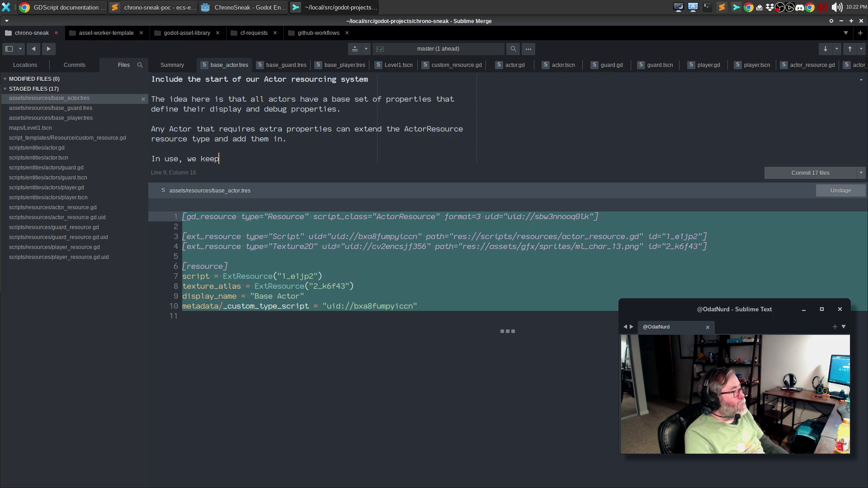